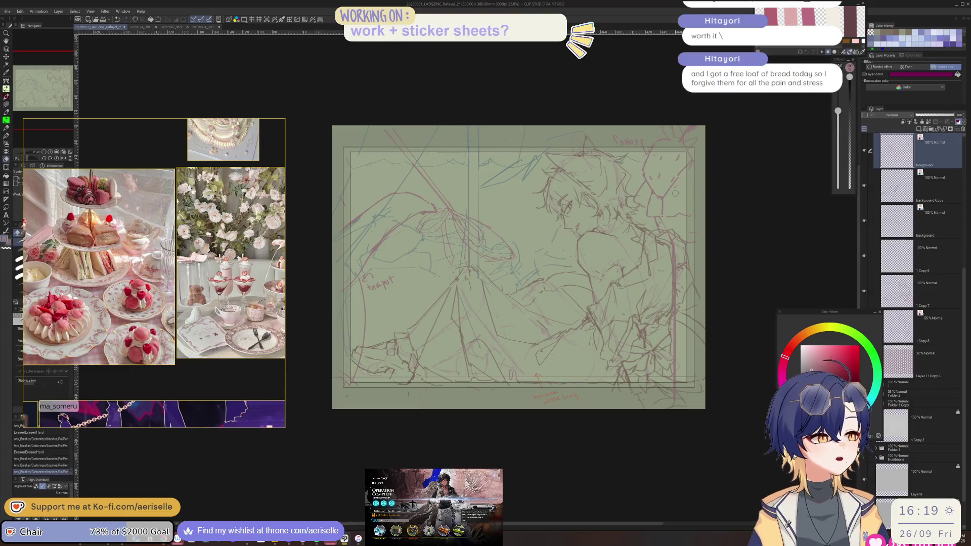
Step: Toggle between pen and eraser, step away to another window, then refocus the canvas
key(p)
key(e)
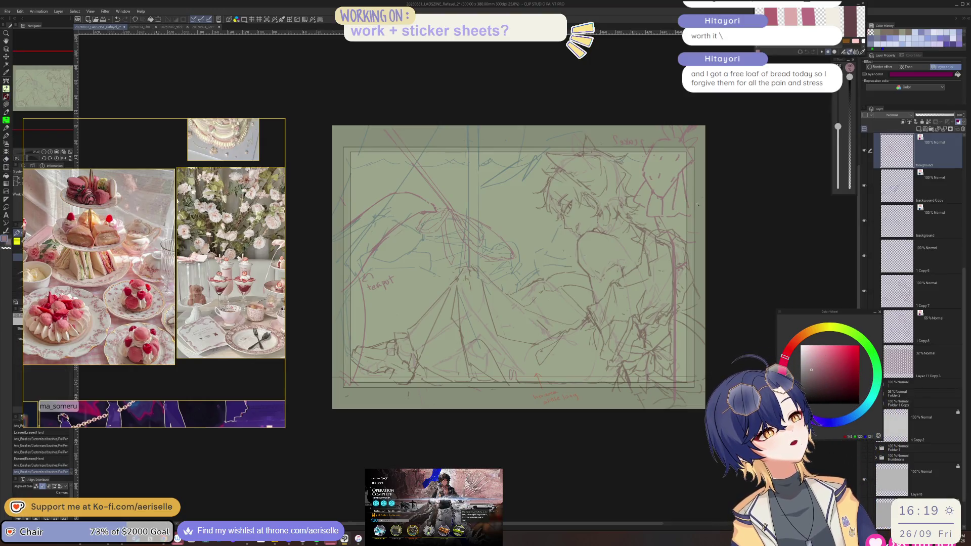
key(p)
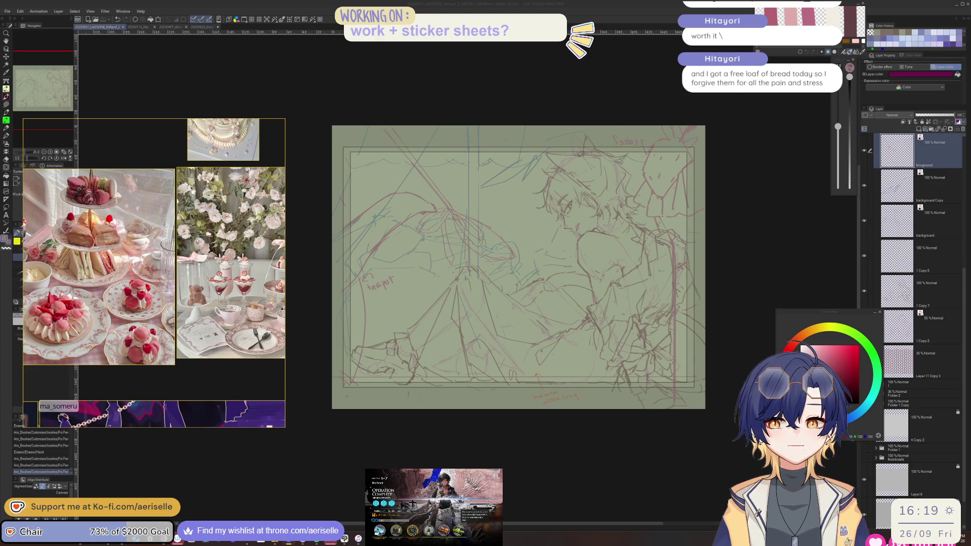
key(alt+Tab)
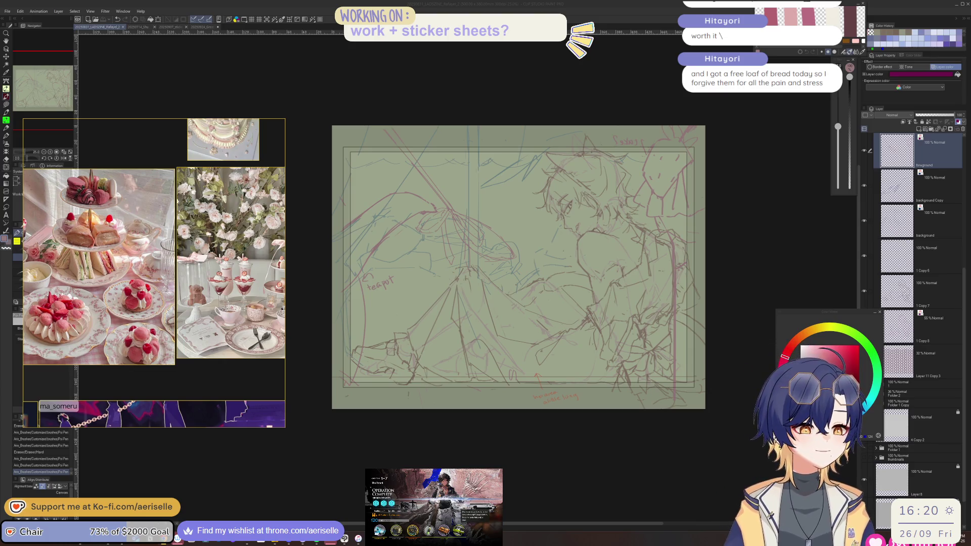
key(alt+Tab)
key(alt)
key(alt+Tab)
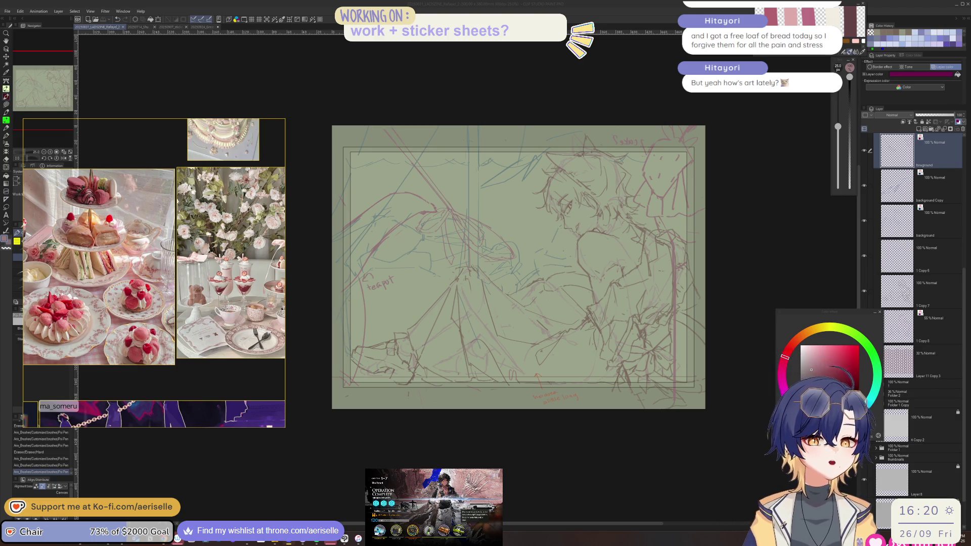
click(728, 207)
Step: Toggle repeatedly between the sketching pen and the hard eraser
scroll(669, 216, up, 3)
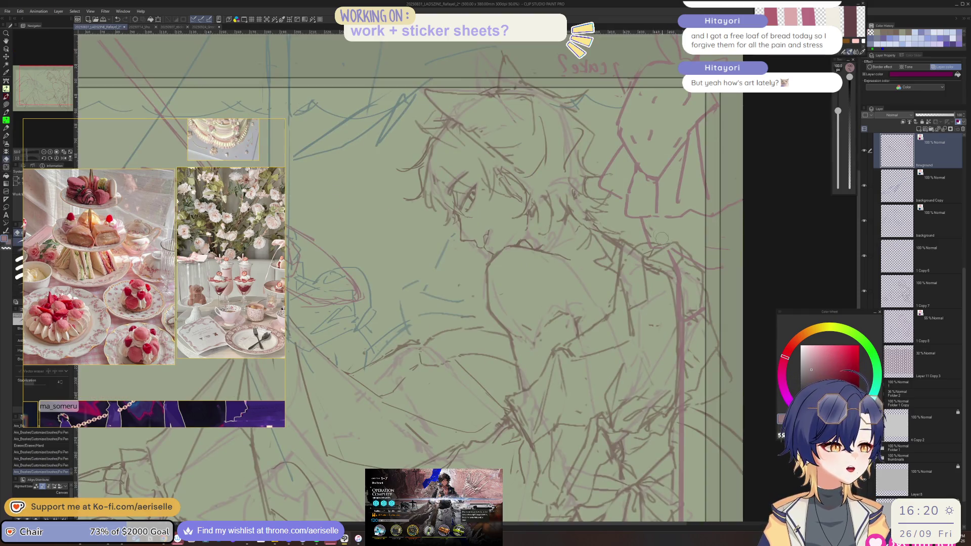
key(p)
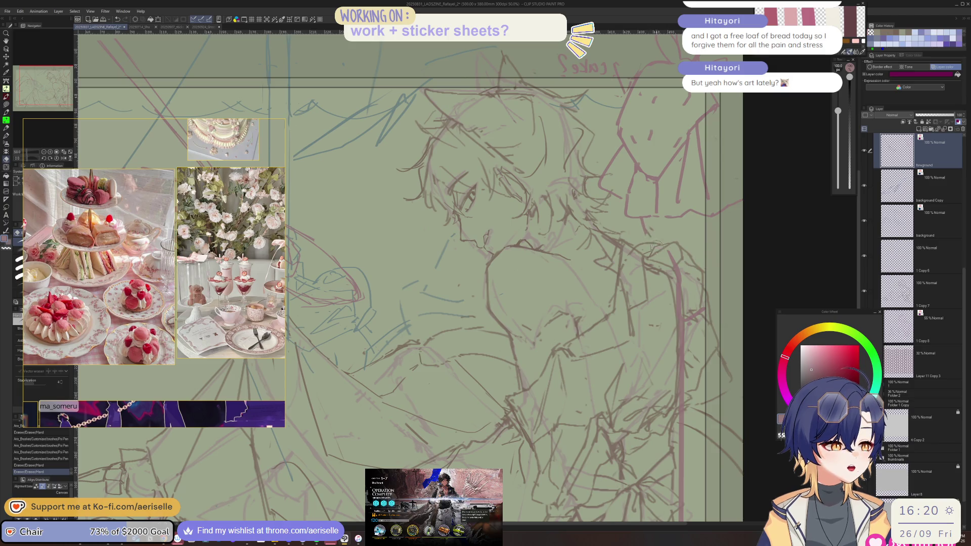
key(e)
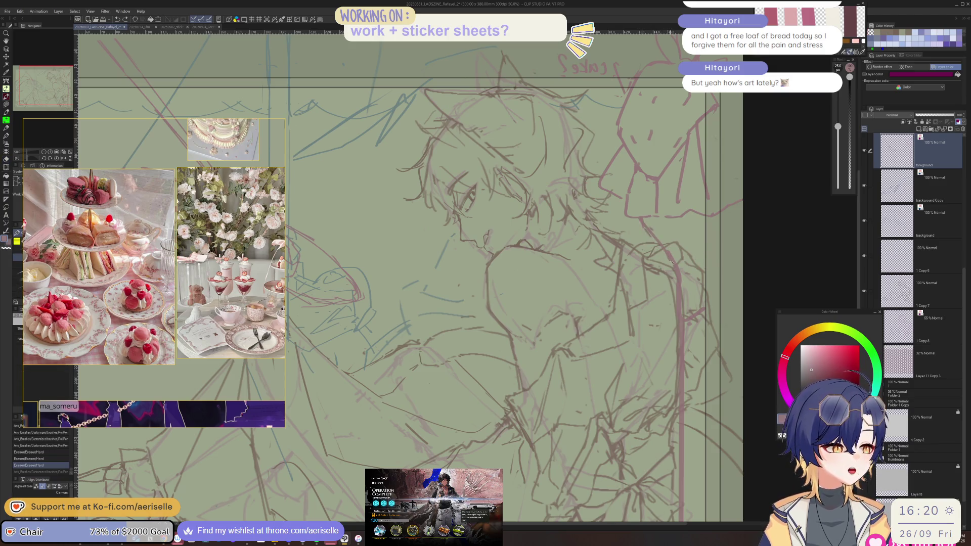
key(p)
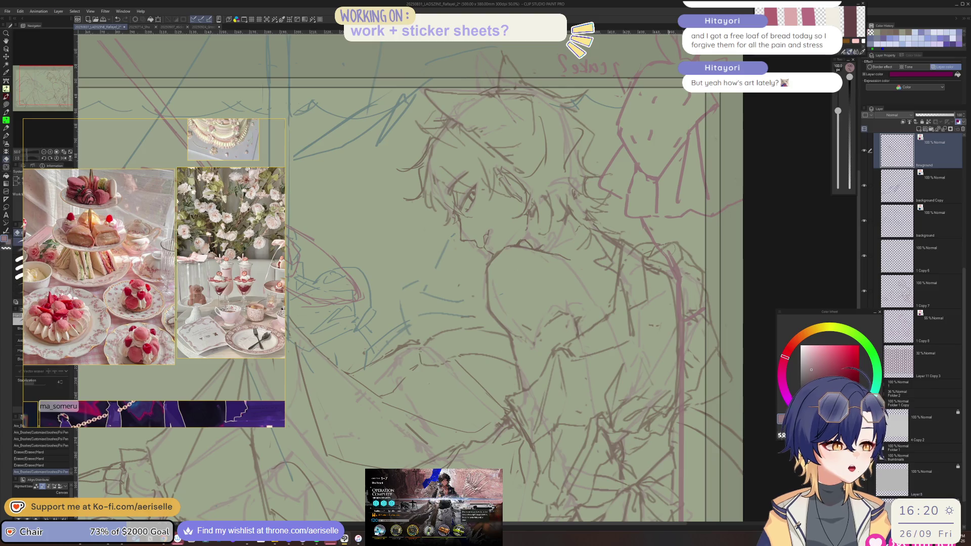
key(e)
key(p)
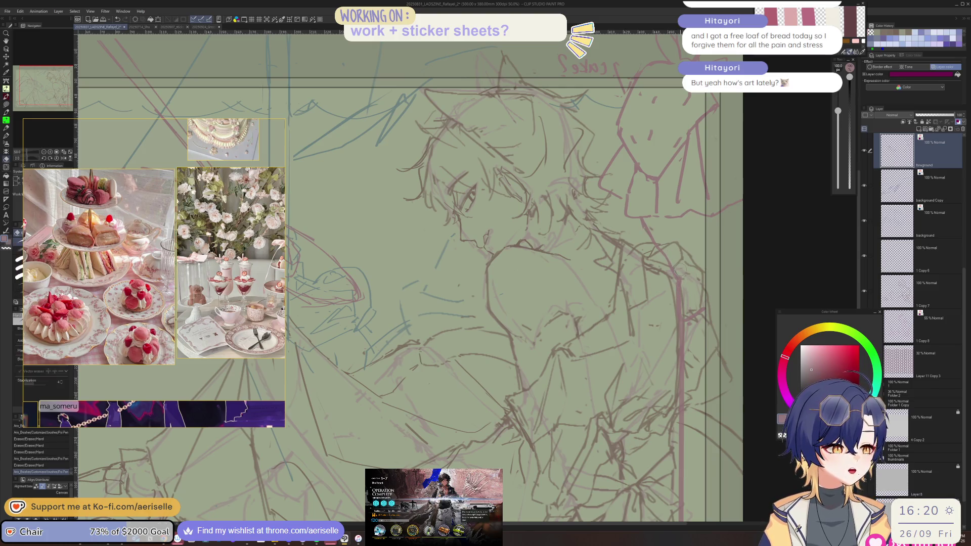
key(e)
key(p)
key(e)
key(p)
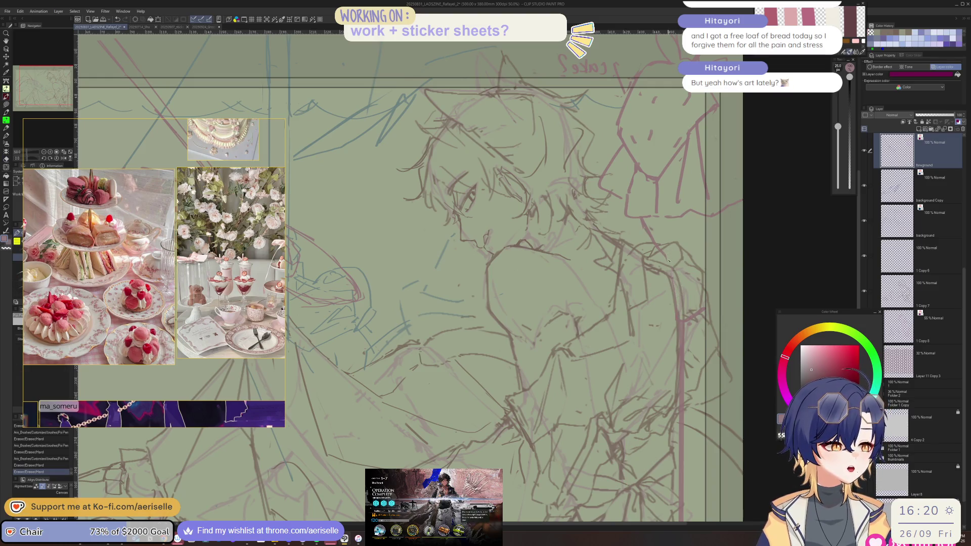
key(p)
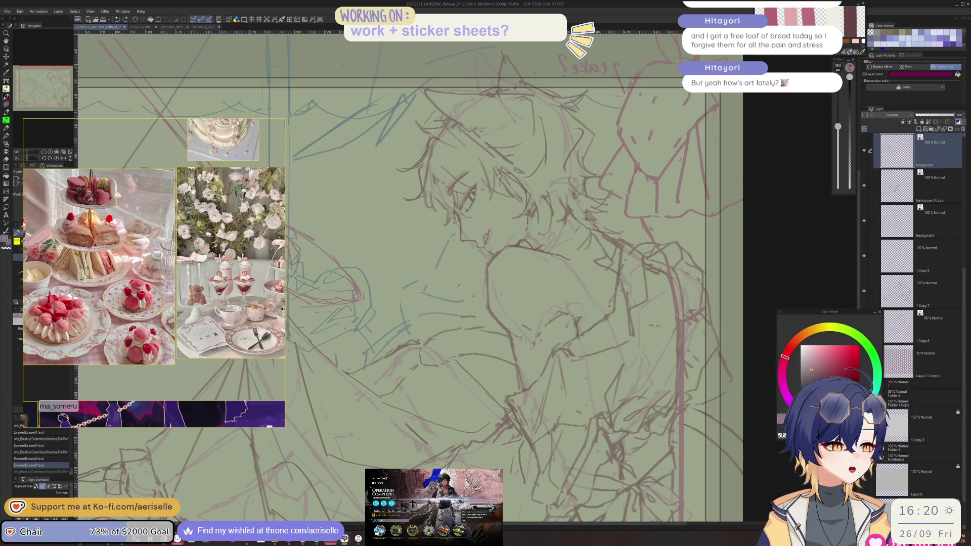
Step: Pan across the sketch to centre it and mirror the view to check the composition
scroll(708, 316, down, 2)
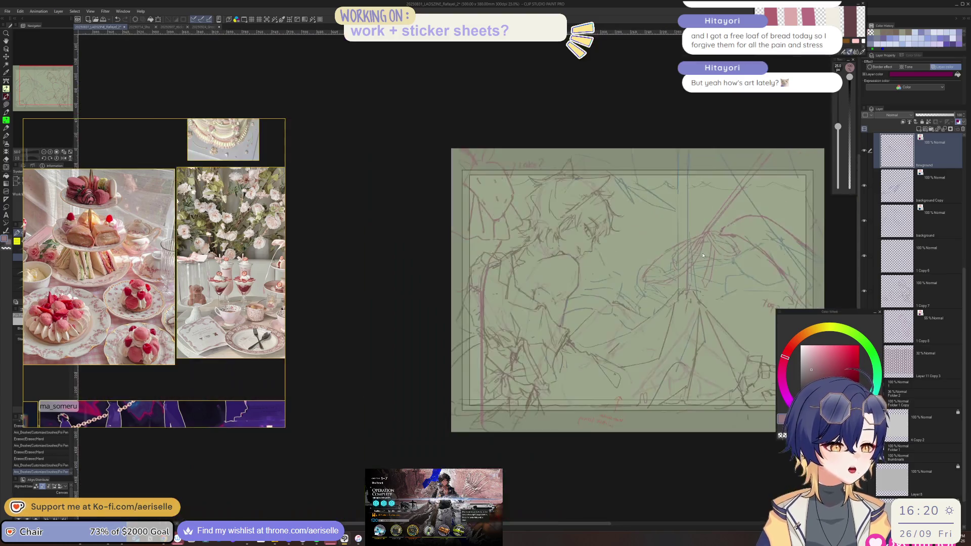
scroll(498, 246, up, 2)
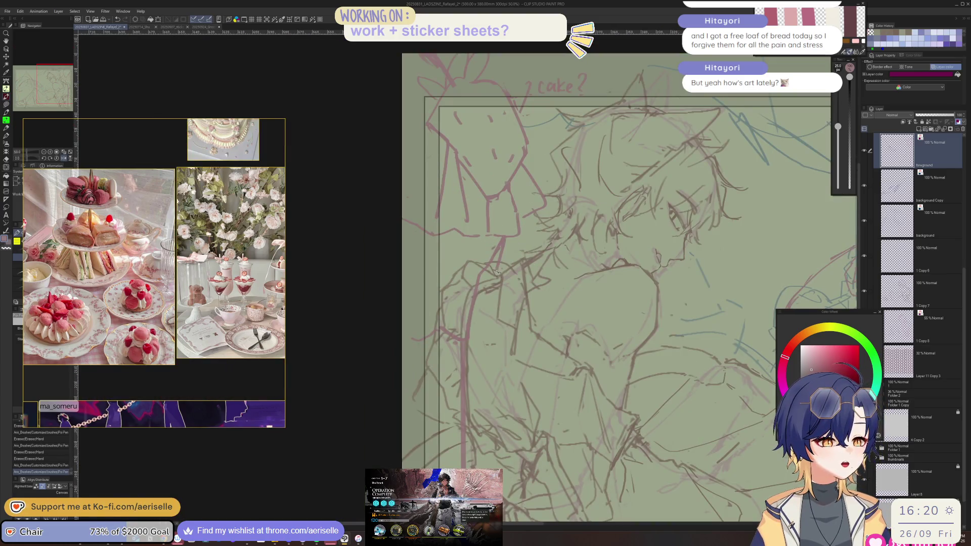
key(e)
drag(498, 246, 172, 245)
scroll(303, 253, down, 2)
mouse_move(525, 258)
mouse_down()
mouse_move(581, 258)
mouse_move(633, 279)
mouse_up()
scroll(551, 192, up, 2)
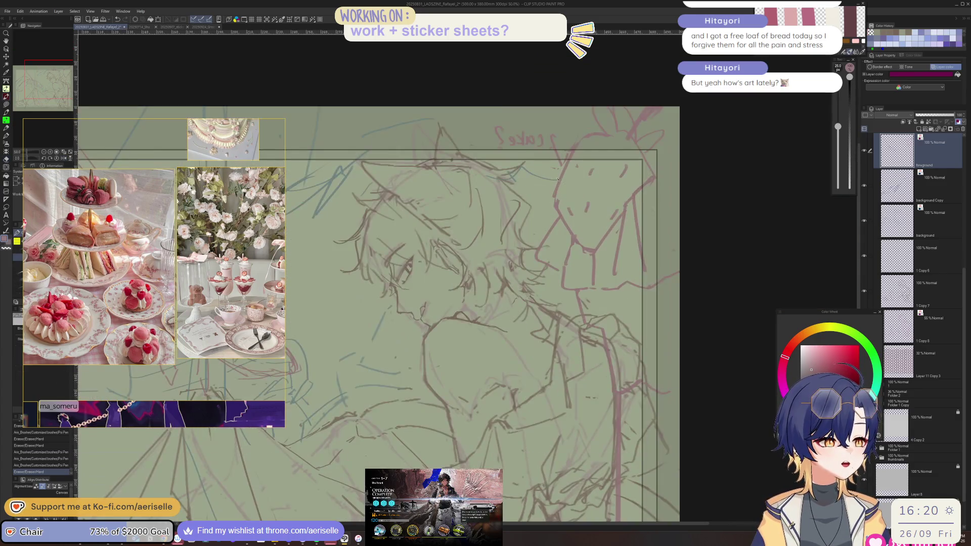
key(p)
scroll(520, 278, down, 1)
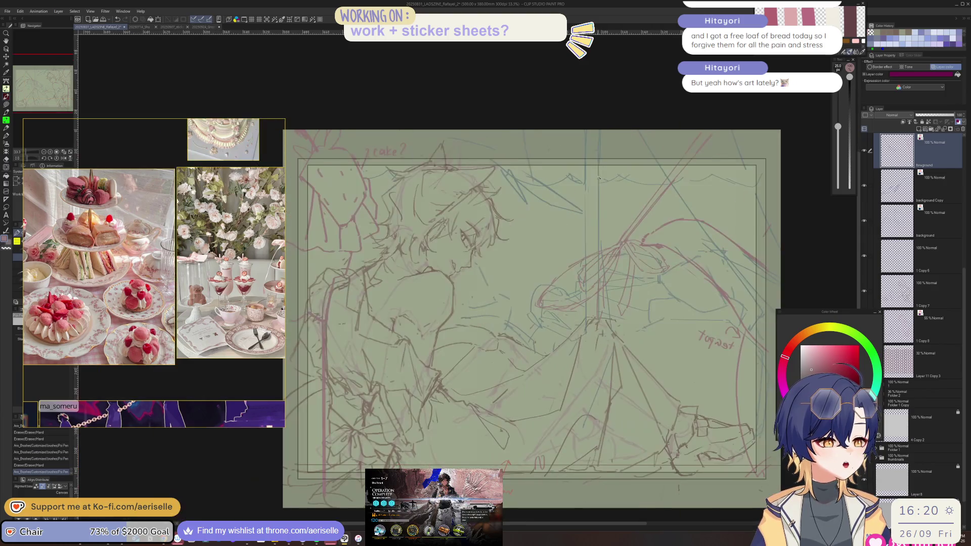
drag(519, 278, 581, 268)
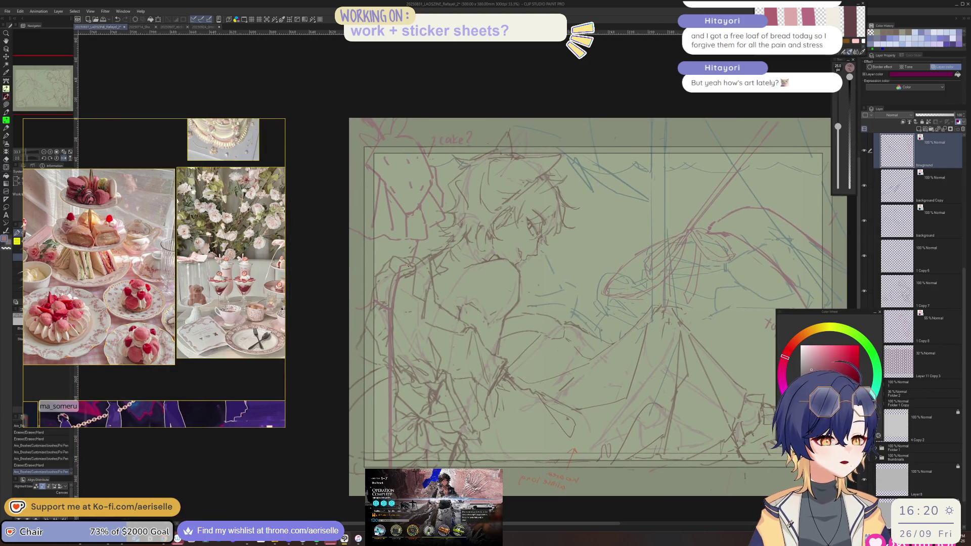
key(h)
scroll(507, 245, up, 1)
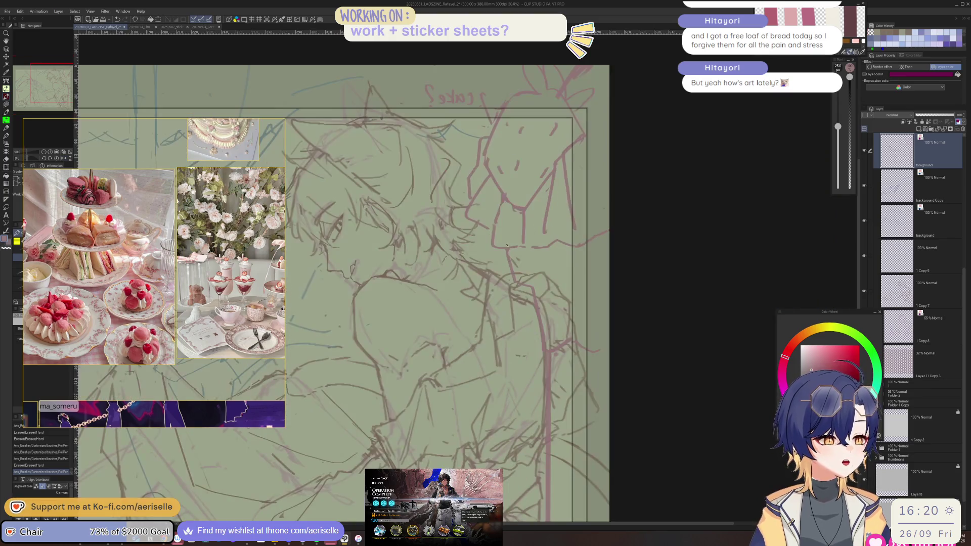
scroll(557, 255, down, 4)
drag(684, 255, 593, 256)
scroll(481, 234, up, 3)
Step: Lasso the tall strip at the sketch's left edge and stretch it slightly downward
key(m)
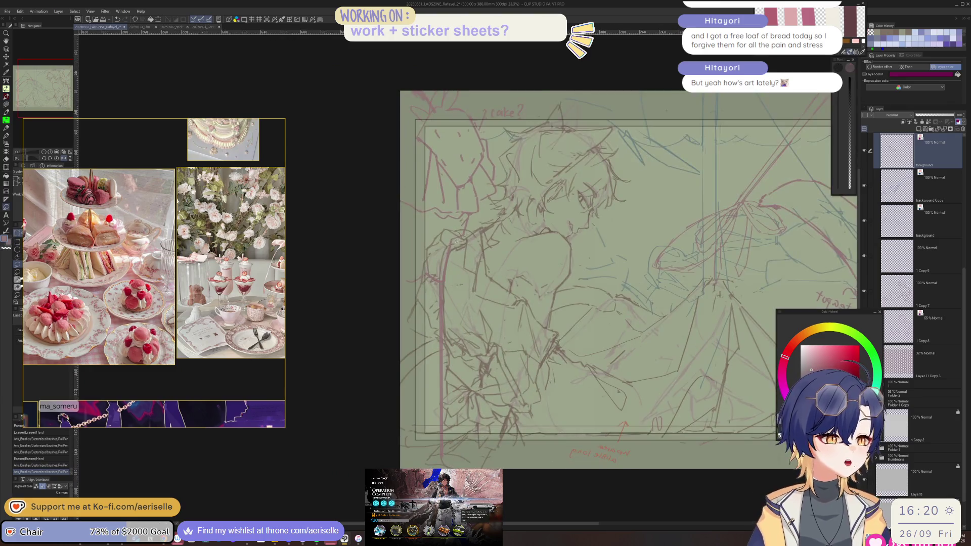
mouse_move(409, 269)
mouse_down()
mouse_move(397, 394)
mouse_move(467, 303)
mouse_move(410, 268)
mouse_up()
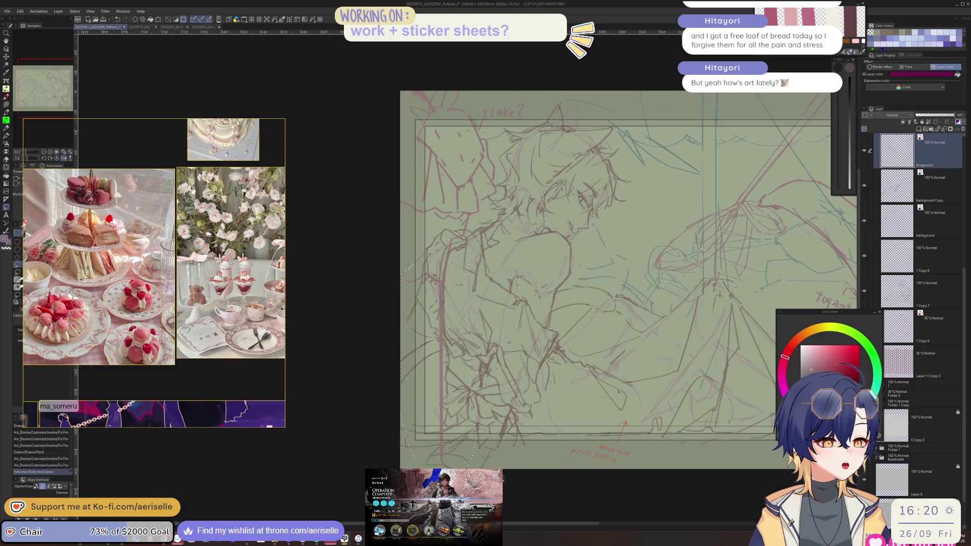
key(ctrl+t)
drag(438, 469, 437, 483)
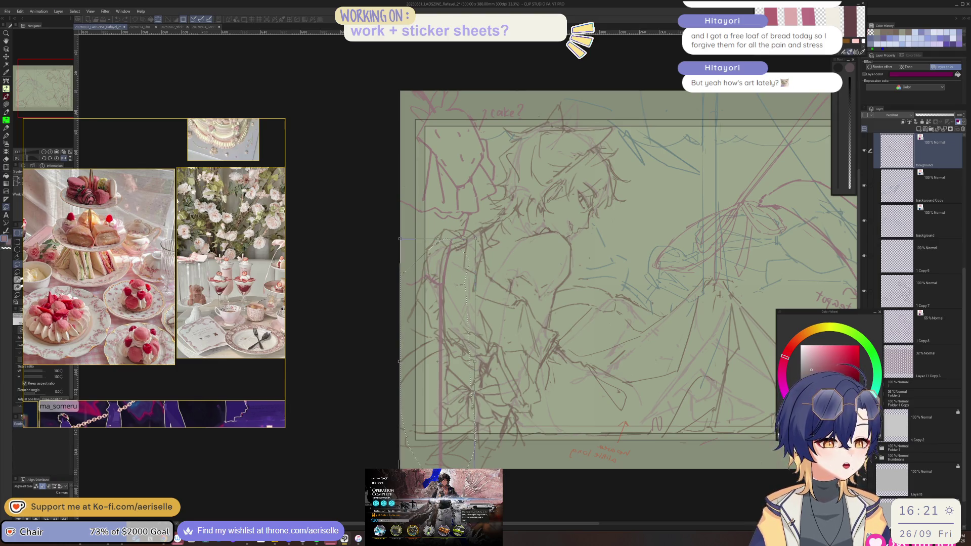
key(Return)
key(ctrl+d)
Step: Erase the blue construction lines near the figure's head on the background Copy layer
mouse_move(798, 248)
mouse_down()
mouse_move(474, 246)
mouse_move(572, 236)
mouse_move(581, 273)
mouse_move(608, 294)
mouse_up()
scroll(474, 246, down, 1)
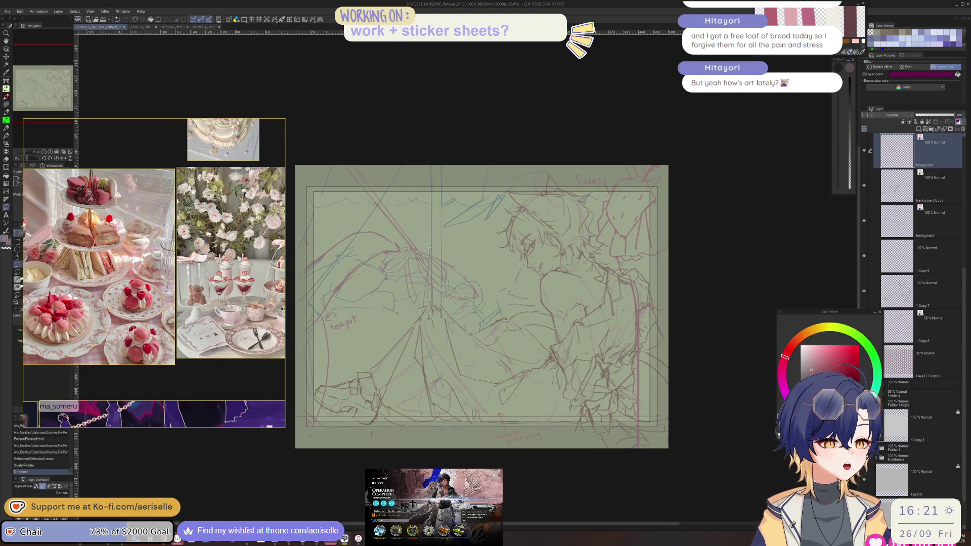
scroll(493, 233, up, 2)
key(alt+bracketleft)
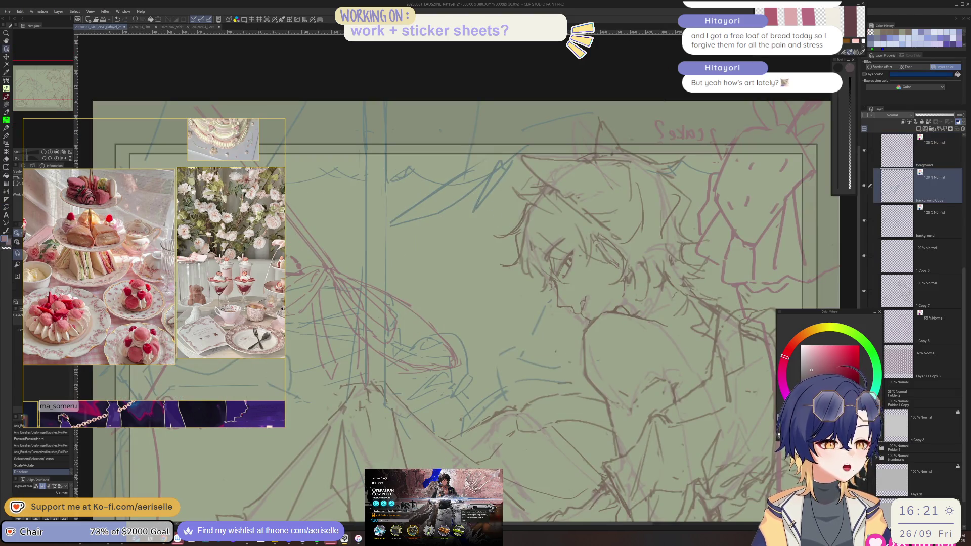
key(e)
drag(448, 182, 463, 171)
mouse_move(405, 222)
mouse_down()
mouse_move(533, 160)
mouse_move(420, 223)
mouse_up()
key(p)
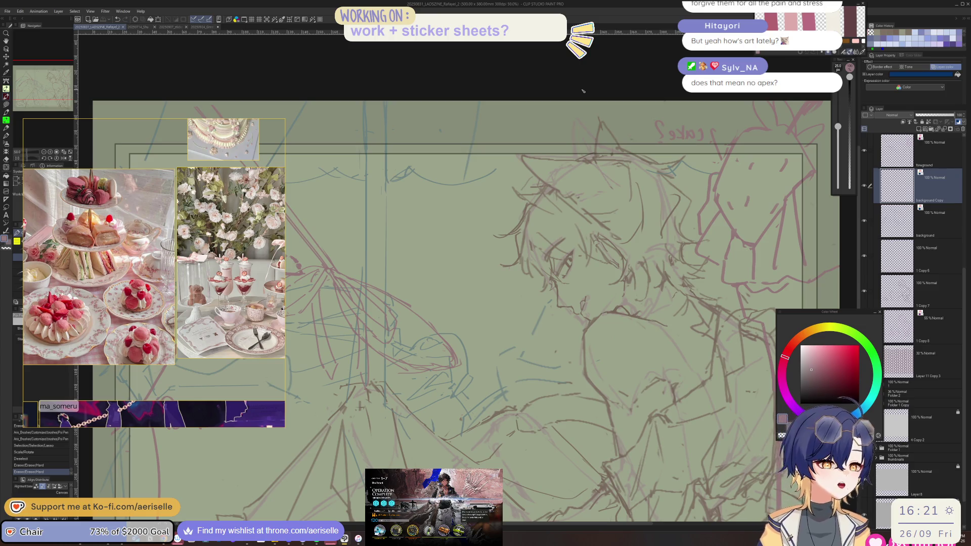
scroll(276, 321, up, 5)
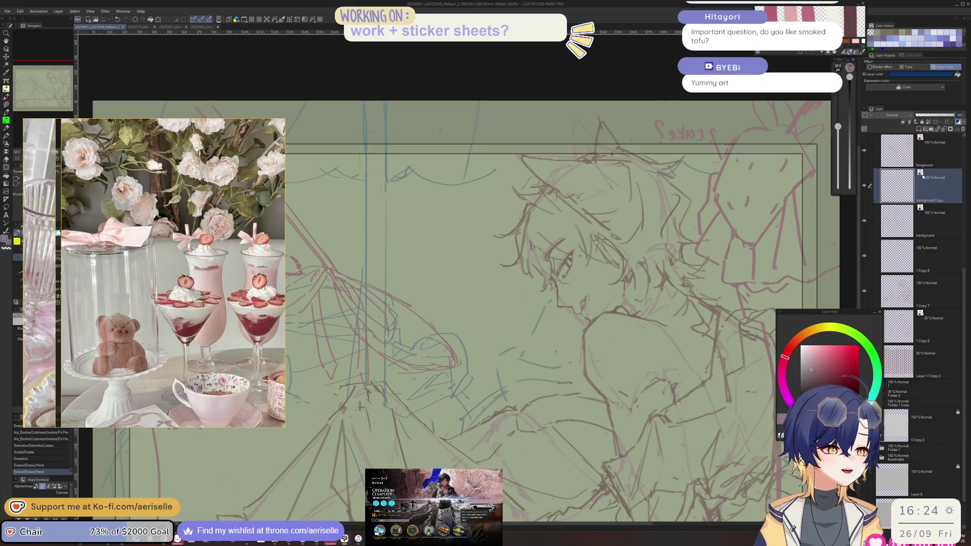
Step: Add a short pen stroke and check proportions with the view mirrored, then unmirror
scroll(508, 229, down, 5)
scroll(508, 229, up, 5)
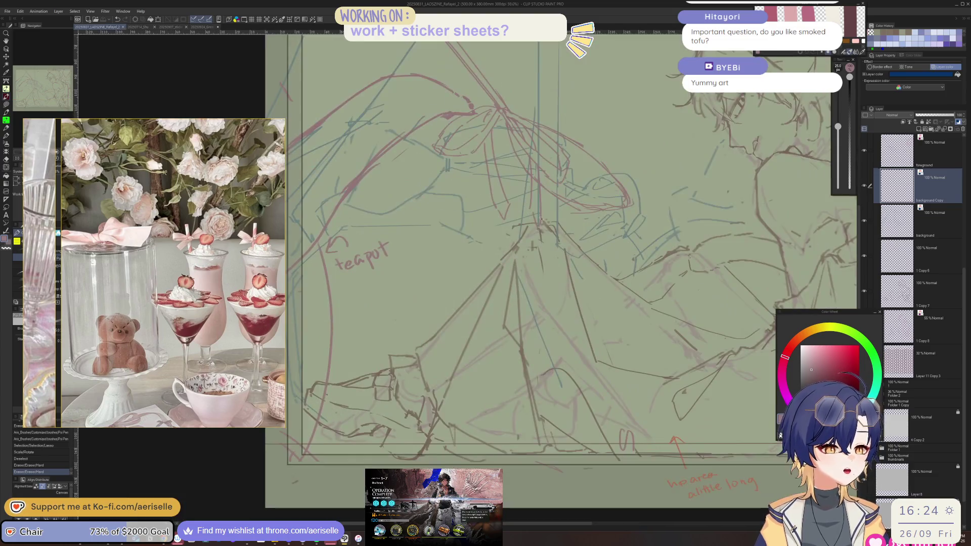
key(e)
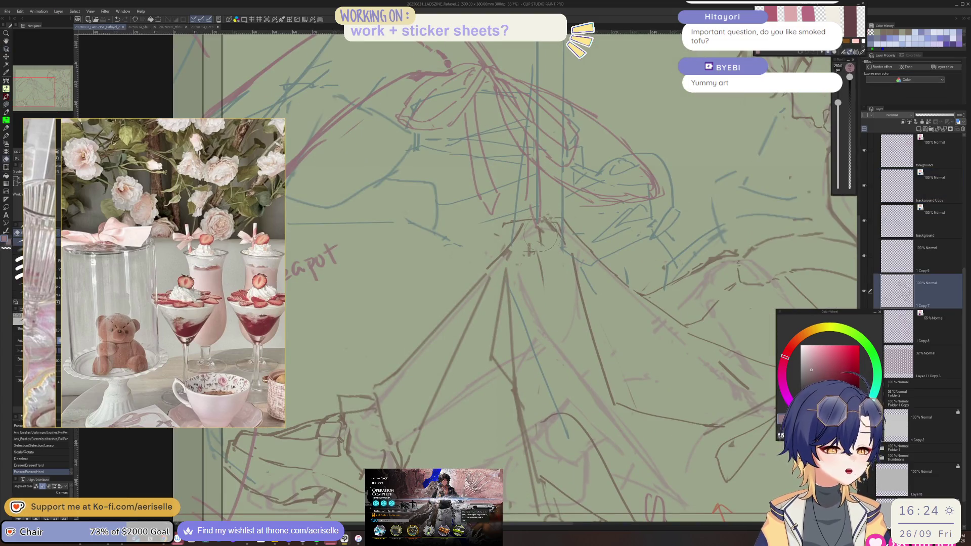
key(p)
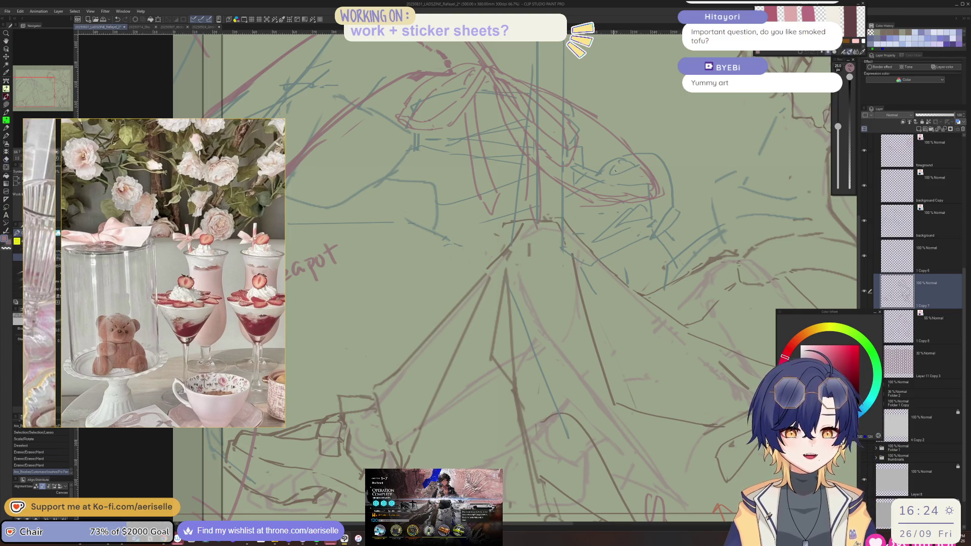
drag(552, 219, 570, 246)
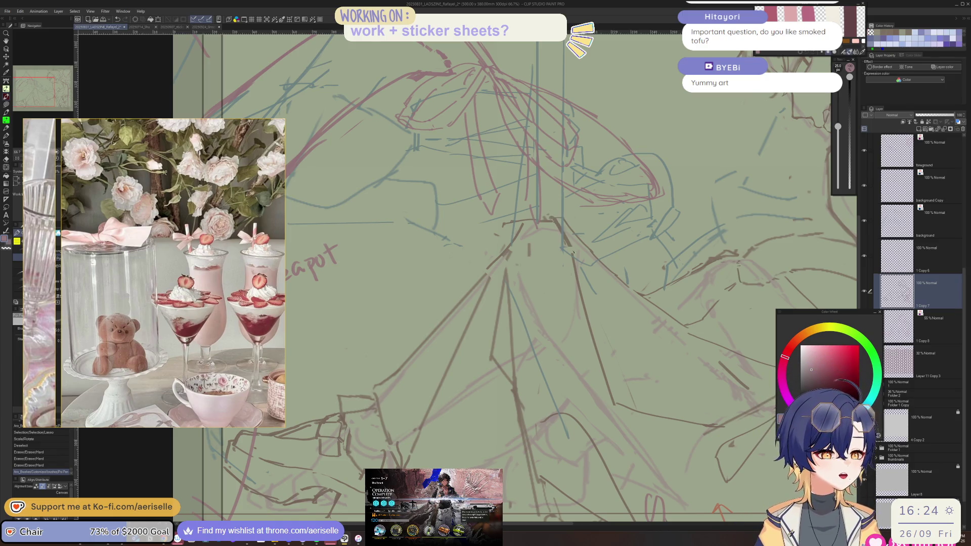
key(h)
key(bracketleft)
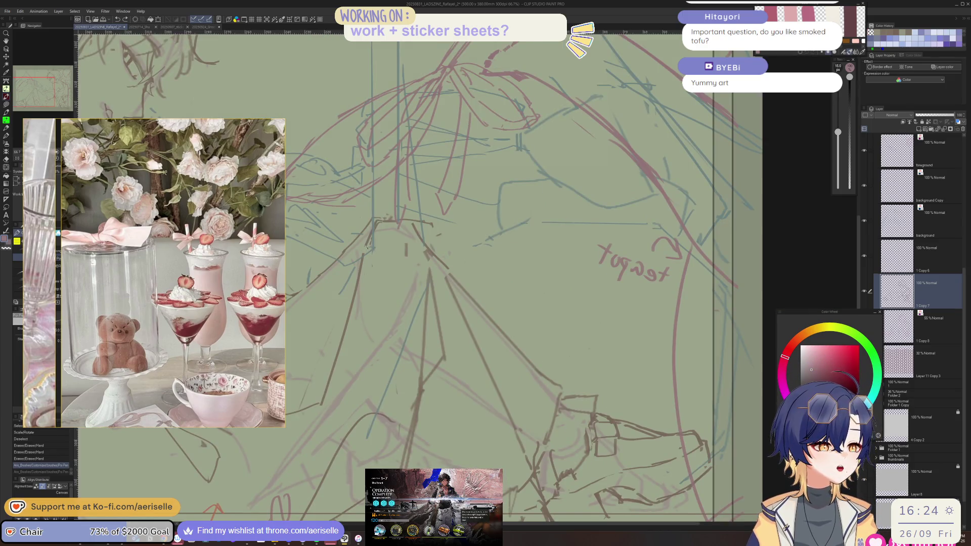
key(e)
key(bracketleft)
key(bracketleft)
key(bracketleft)
key(p)
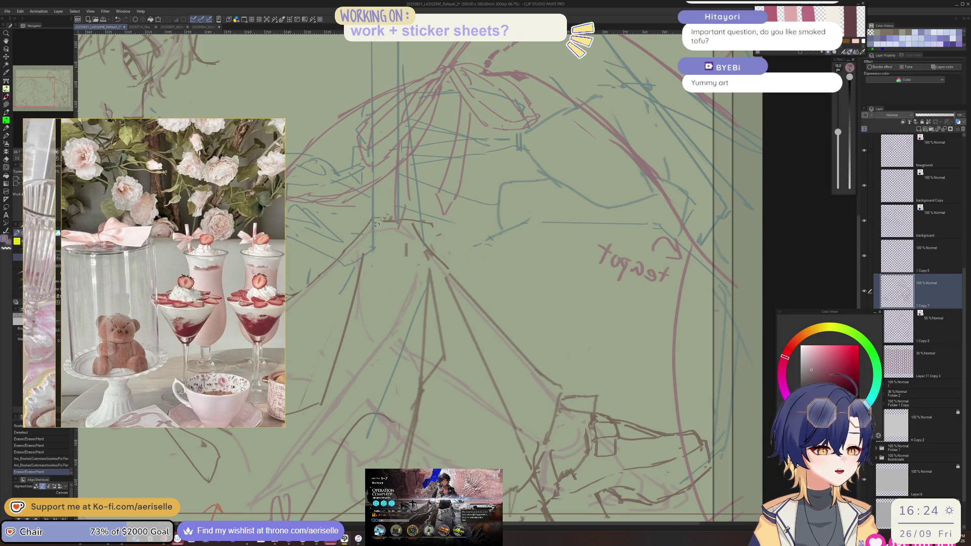
key(h)
scroll(470, 215, down, 3)
scroll(469, 215, up, 2)
Step: Erase stray marks on layers 1 Copy 7 and 1 Copy 6
key(e)
click(473, 222)
key(m)
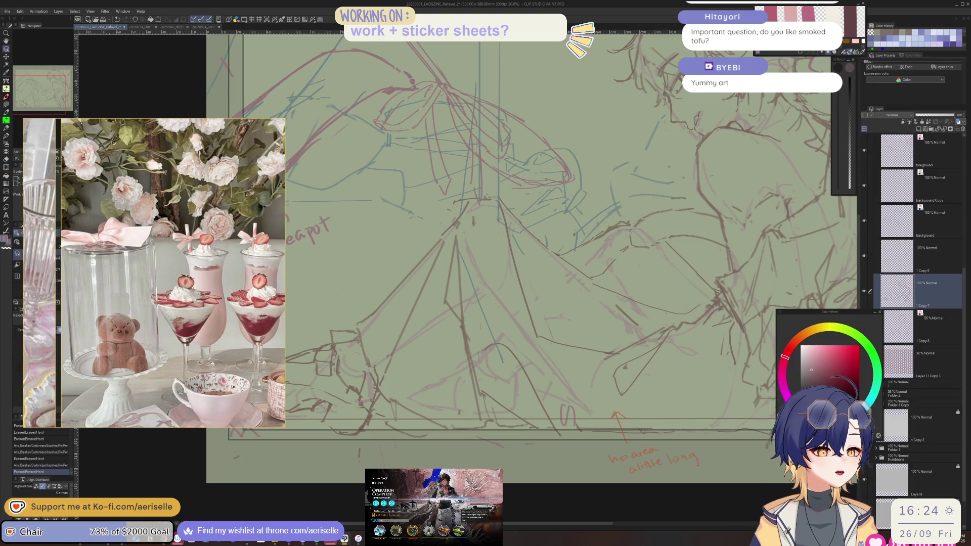
key(e)
key(alt+bracketright)
click(454, 230)
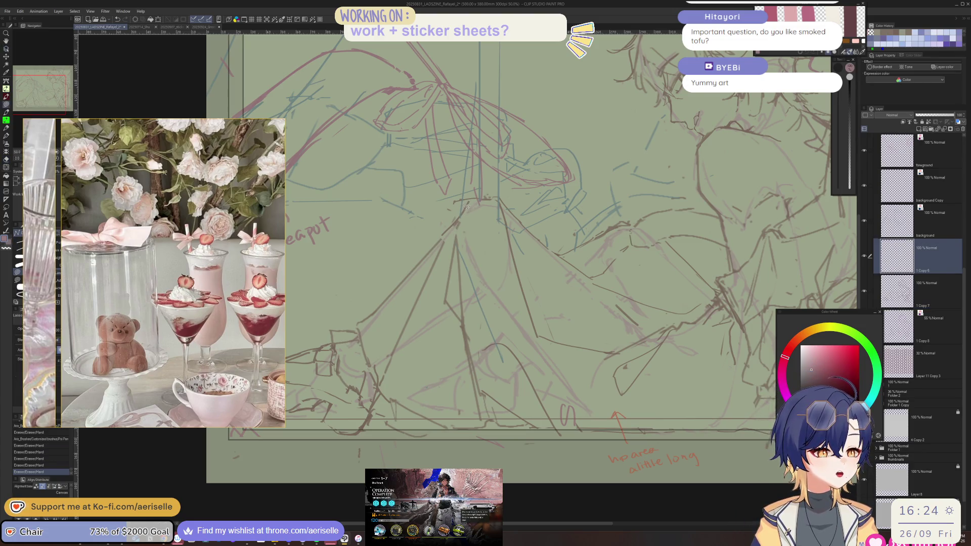
key(alt+bracketleft)
drag(455, 225, 447, 230)
Step: Add several short Poi Pen marks and erase one small mark
key(p)
click(461, 212)
click(447, 230)
click(448, 231)
key(e)
click(470, 196)
key(p)
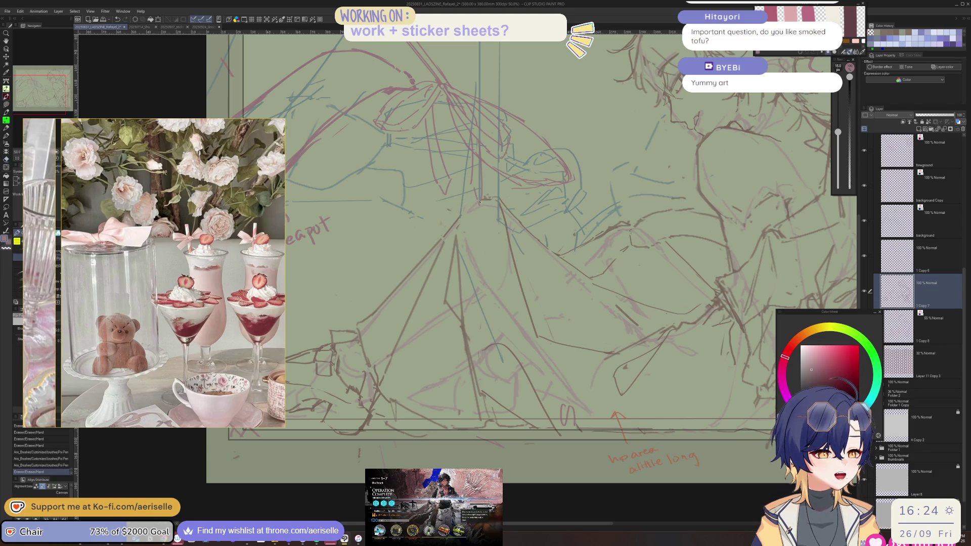
click(463, 213)
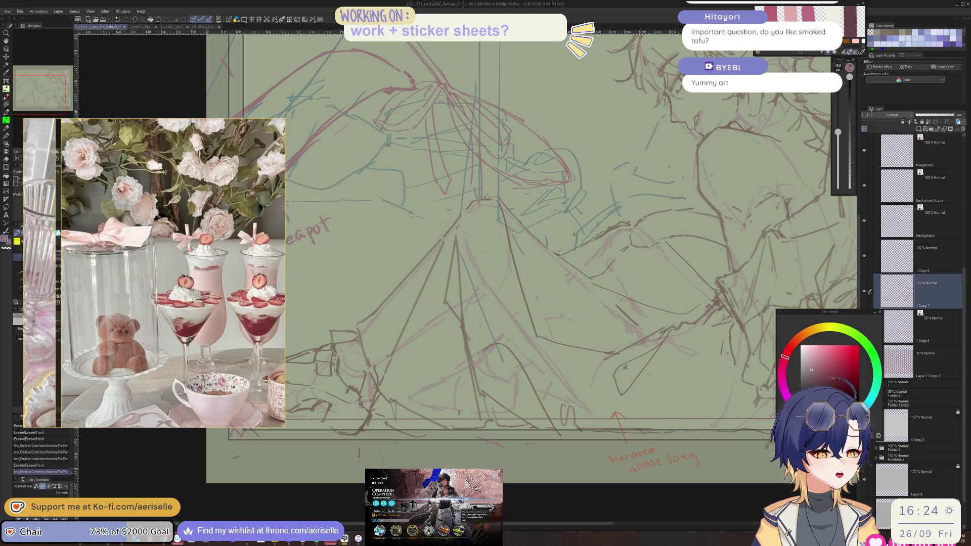
Step: Save the tea-party sketch with Ctrl+S twice, then zoom out
key(ctrl+s)
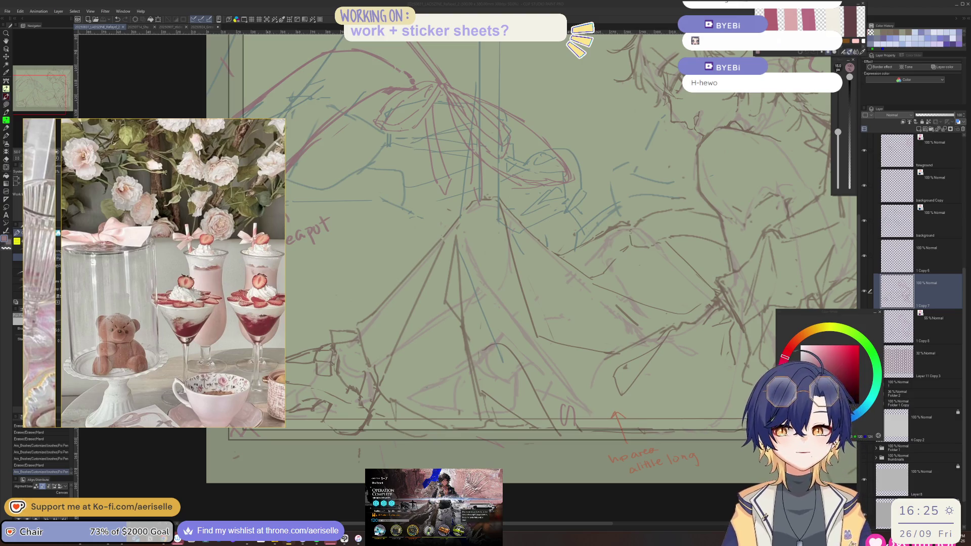
key(alt+Tab)
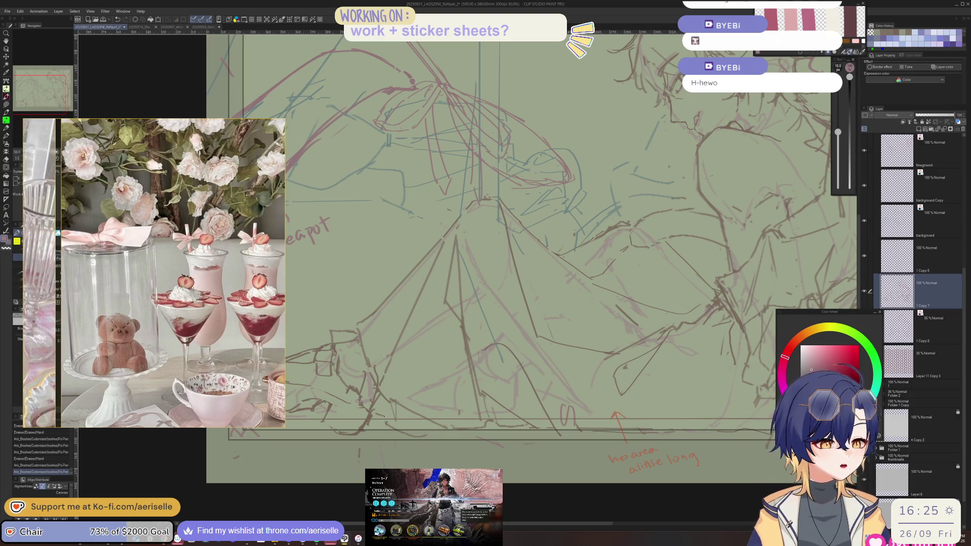
key(ctrl+s)
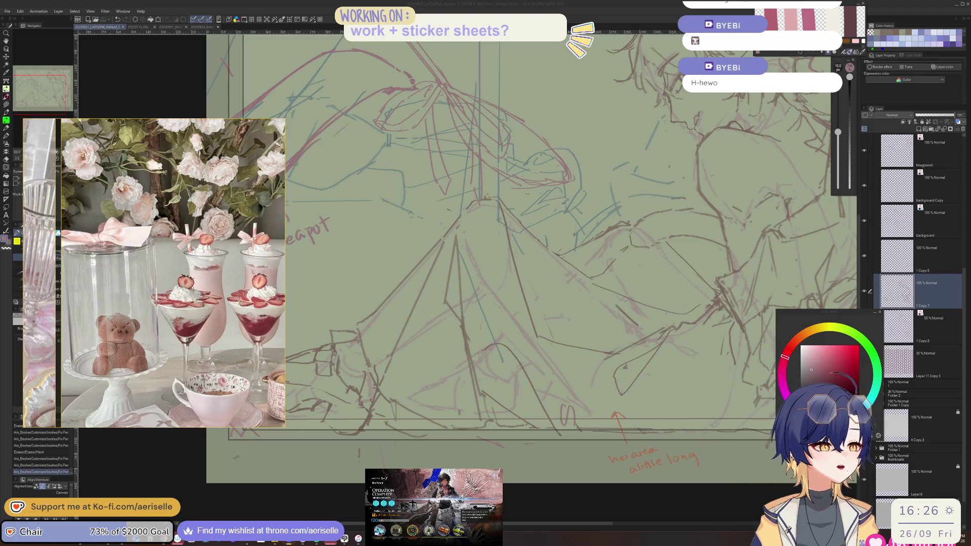
key(minus)
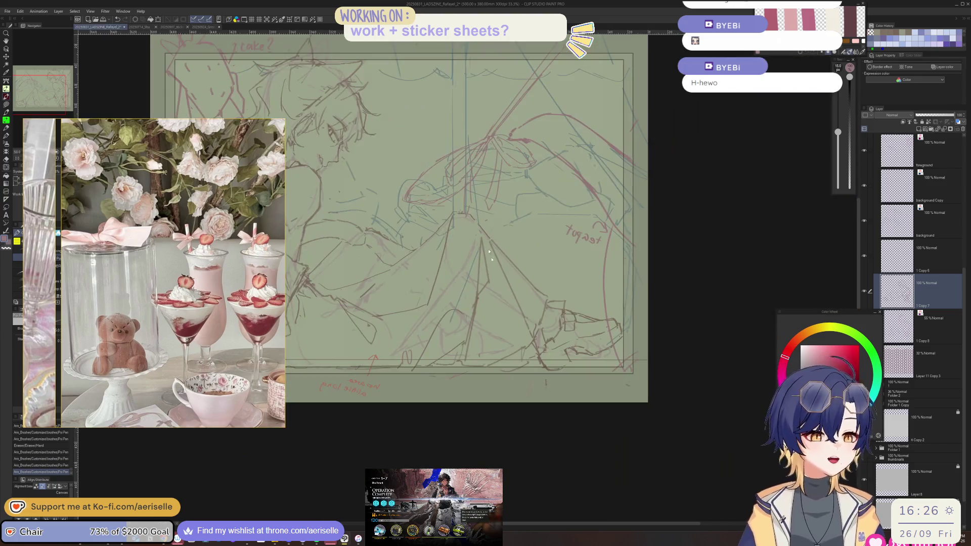
Step: With the Move tool active, undo the dark lines' sideways shift, then return to the Poi Pen
key(h)
key(e)
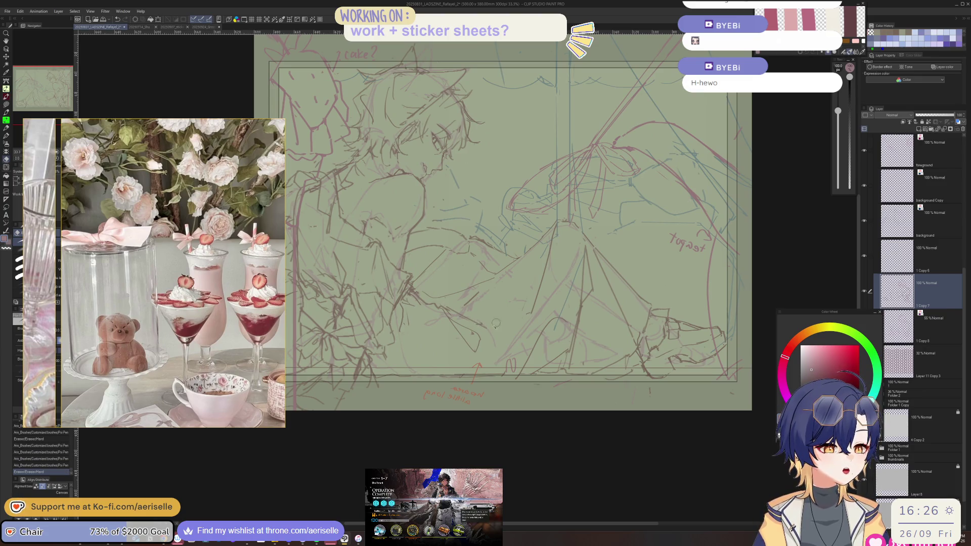
key(b)
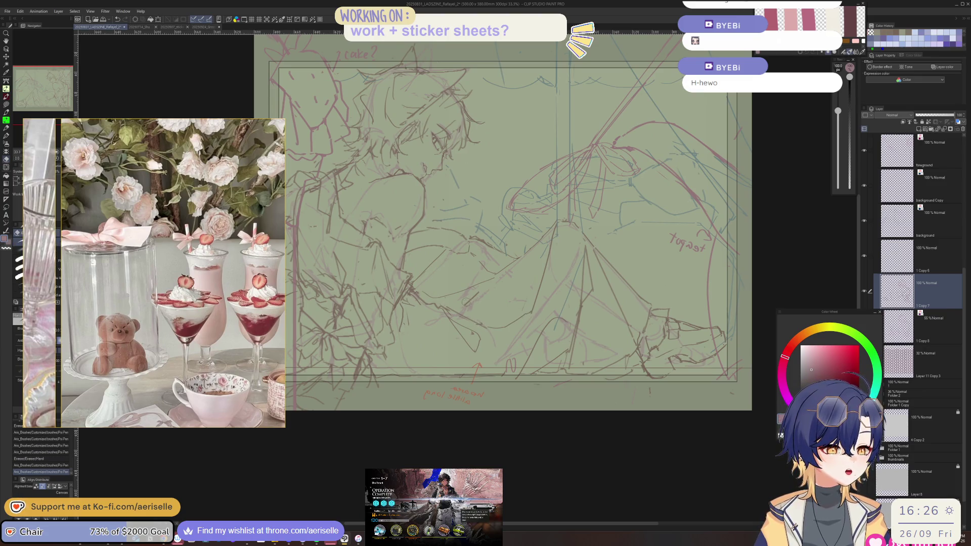
key(plus)
key(ctrl+z)
key(e)
key(p)
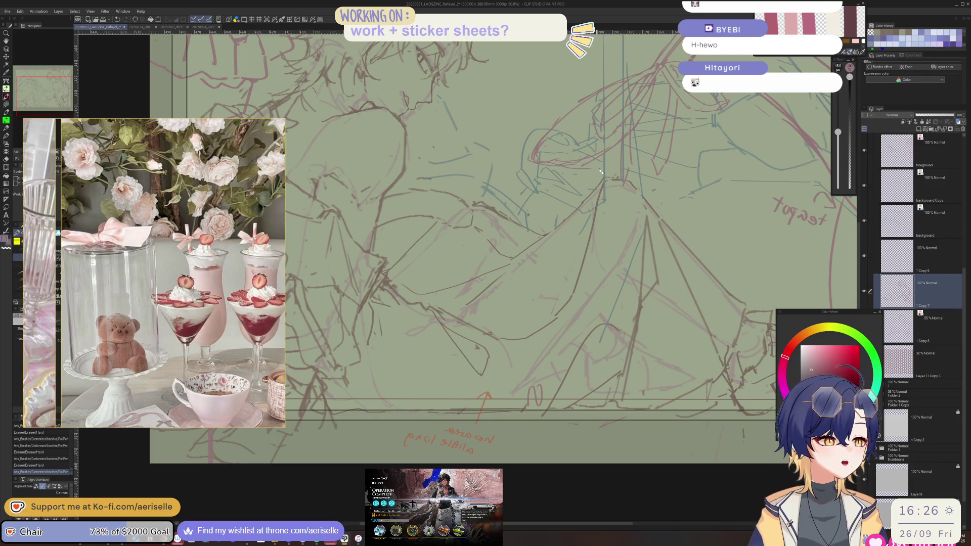
Step: Shrink the pen to size 10 and redraw short central strokes, undoing a stray one
scroll(616, 180, up, 1)
drag(616, 181, 631, 163)
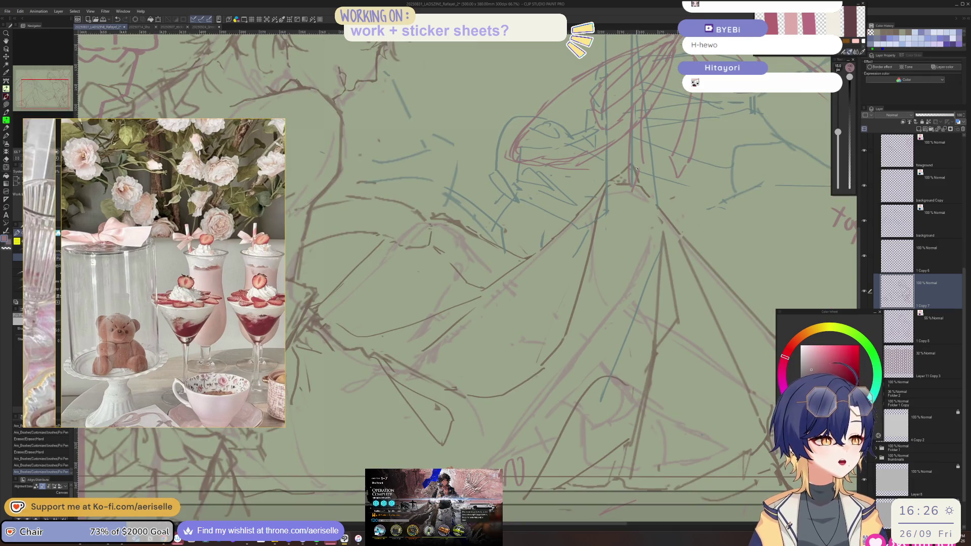
key(ctrl+z)
key(ctrl+y)
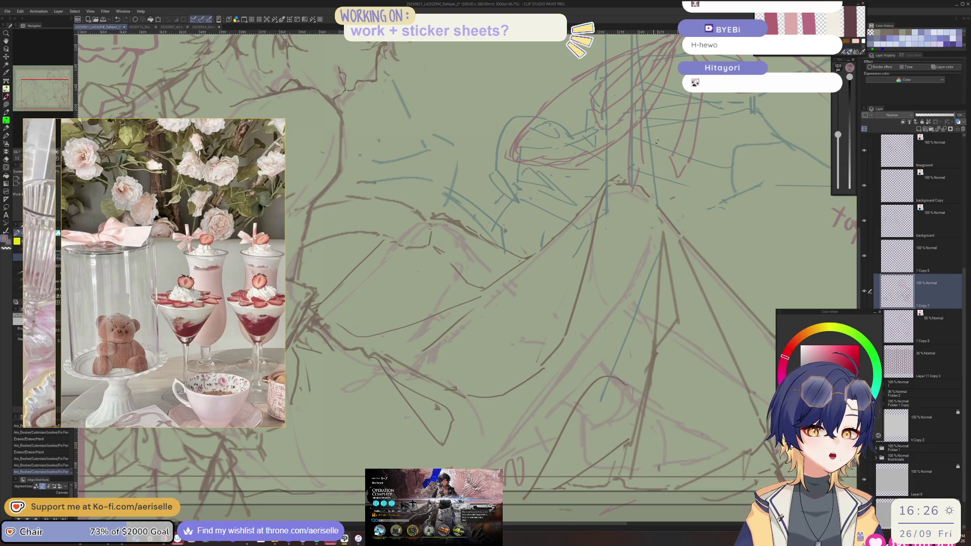
key(bracketleft)
drag(623, 178, 609, 191)
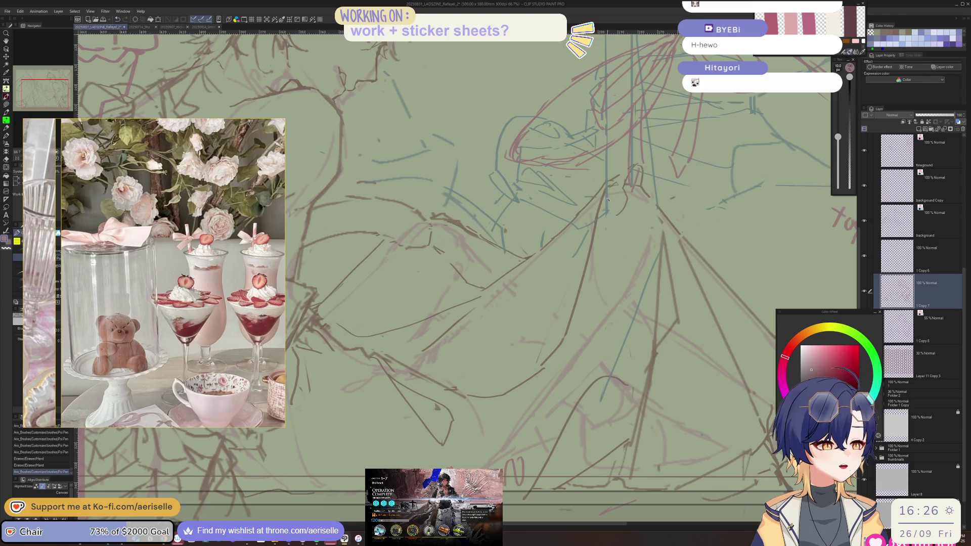
mouse_move(617, 224)
mouse_down()
mouse_move(622, 241)
mouse_move(603, 208)
mouse_move(593, 239)
mouse_move(609, 260)
mouse_move(608, 271)
mouse_move(597, 260)
mouse_move(598, 272)
mouse_move(615, 276)
mouse_move(570, 330)
mouse_up()
key(e)
key(p)
key(ctrl+z)
Step: Check the mirrored view, then draw short dark lines lower in the sketch and erase centre marks
key(e)
key(p)
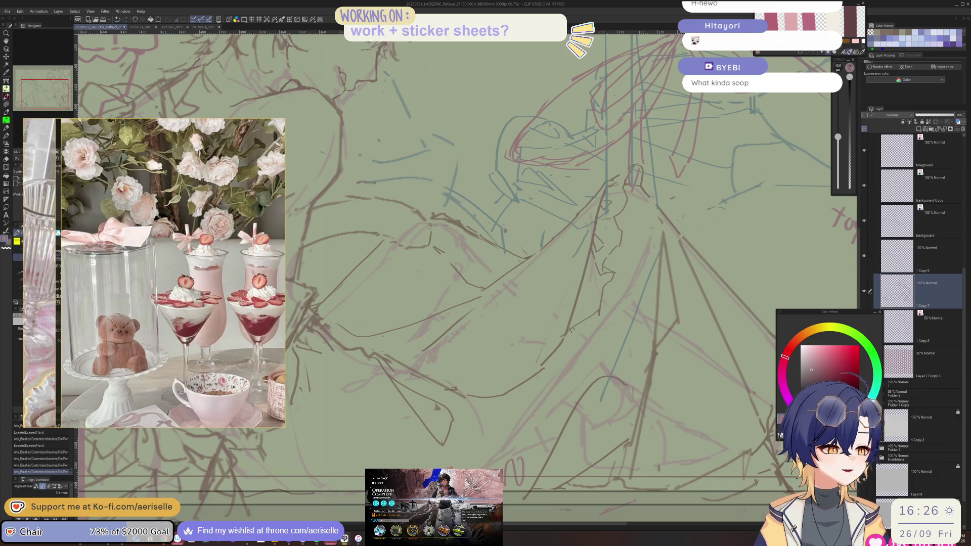
key(h)
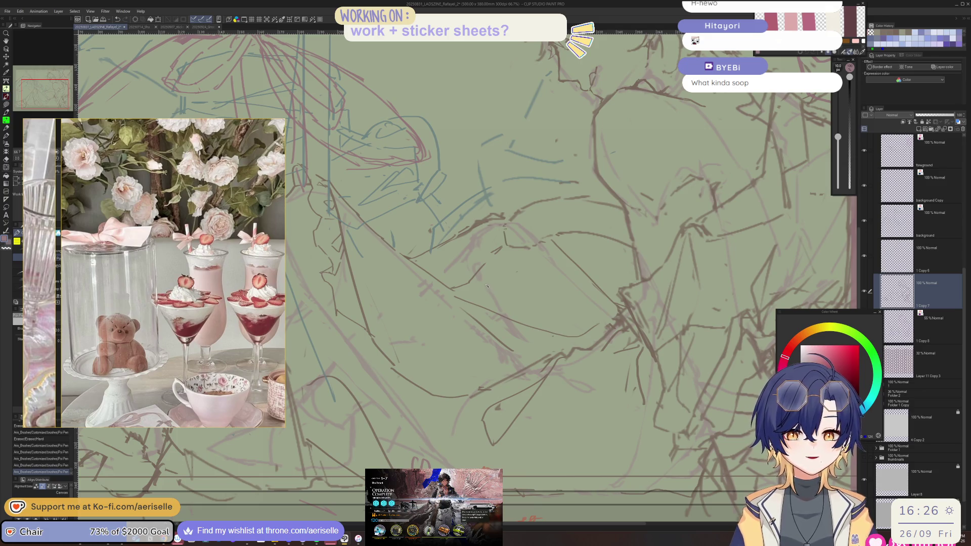
key(h)
scroll(508, 309, down, 1)
scroll(508, 309, up, 1)
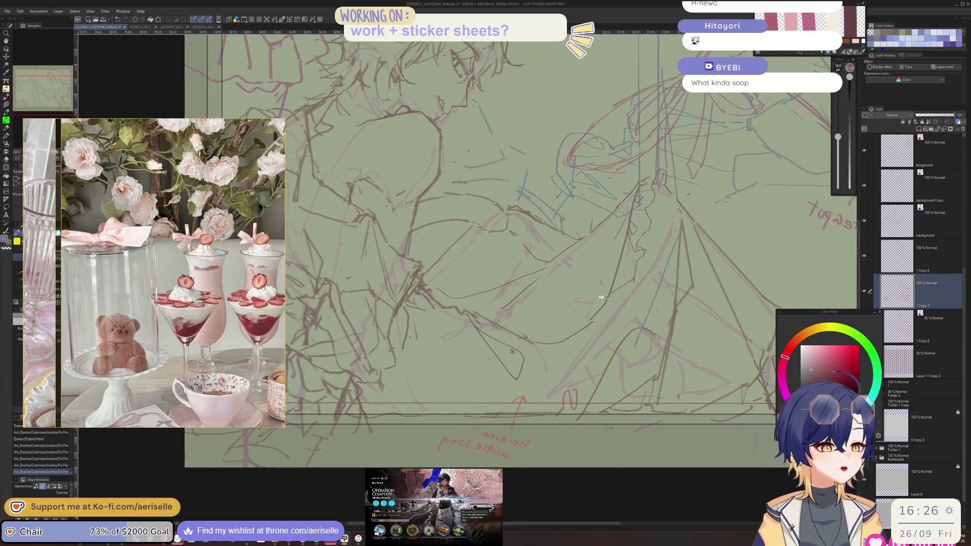
key(e)
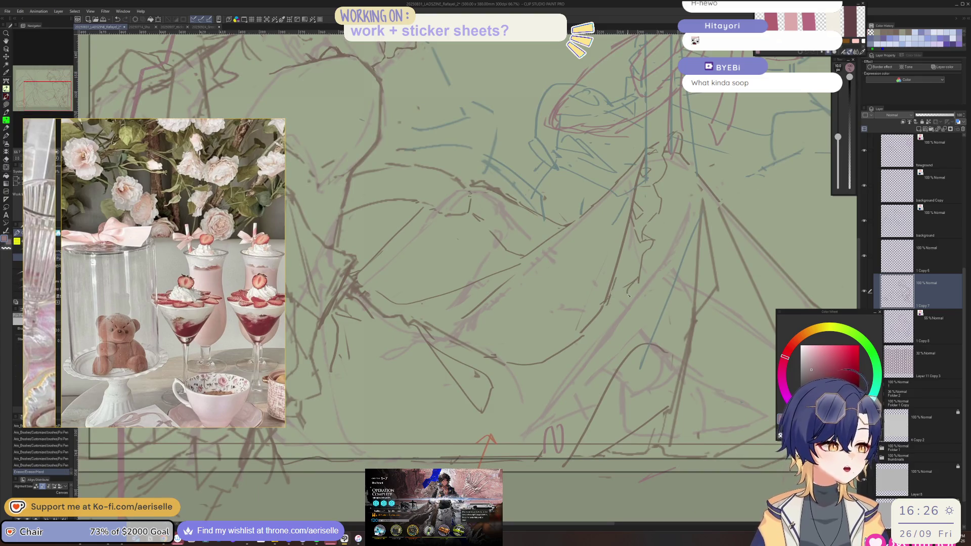
key(p)
drag(627, 320, 612, 312)
key(ctrl+z)
key(ctrl+y)
mouse_move(580, 360)
mouse_down()
mouse_move(611, 341)
mouse_move(577, 349)
mouse_up()
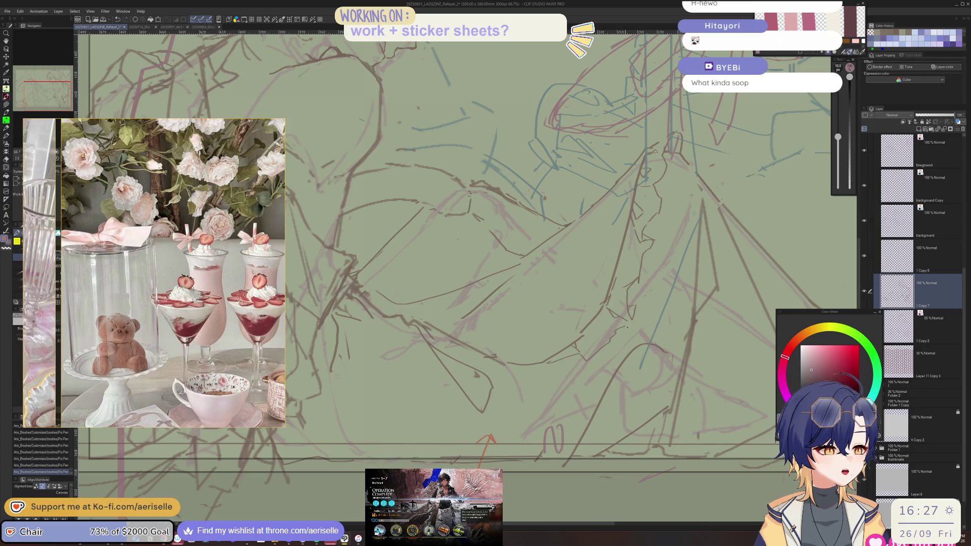
mouse_move(635, 307)
mouse_down()
mouse_move(628, 328)
mouse_move(632, 311)
mouse_move(495, 353)
mouse_up()
key(e)
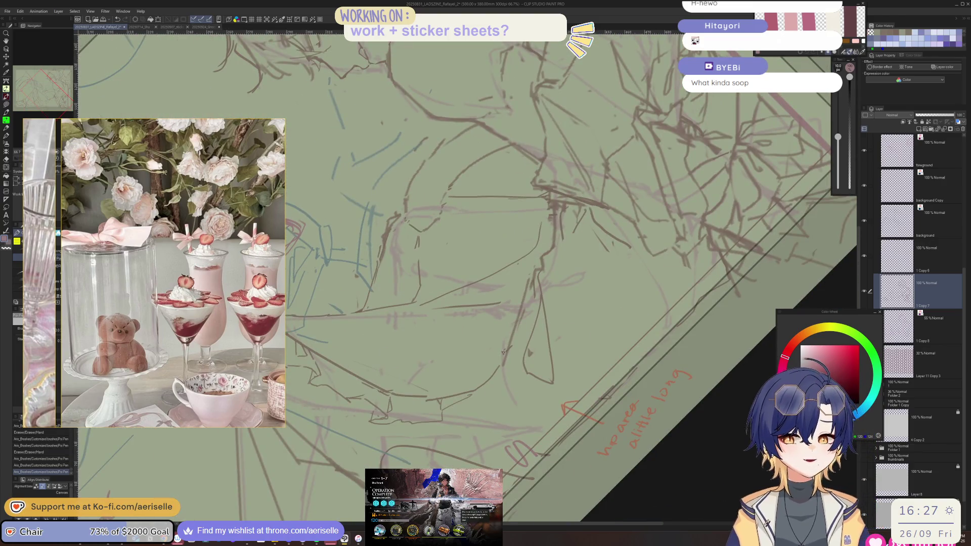
key(ctrl+minus)
key(ctrl+minus)
key(ctrl+minus)
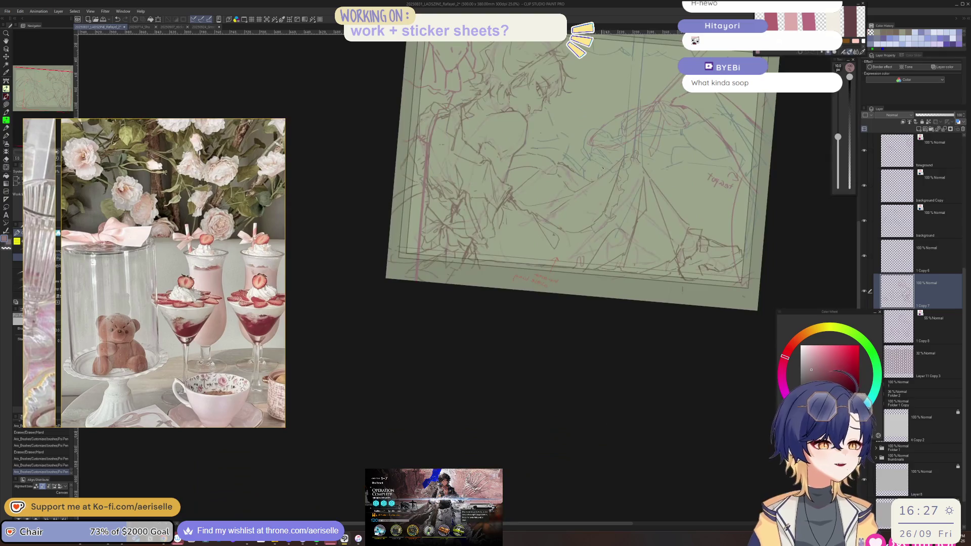
Step: Straighten the view, make small pen and eraser touch-ups, and undo the stray 12 px stroke
drag(601, 247, 531, 231)
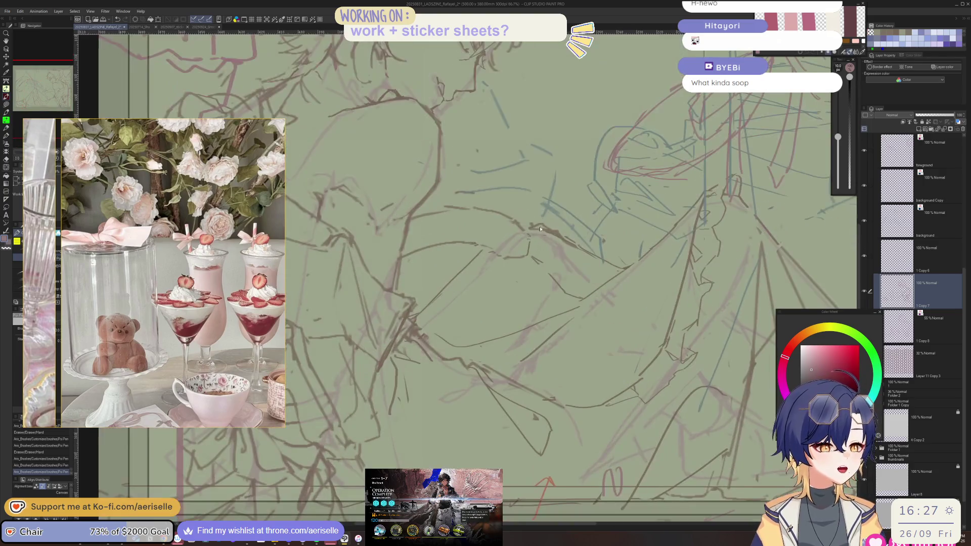
scroll(531, 232, up, 3)
scroll(441, 237, down, 1)
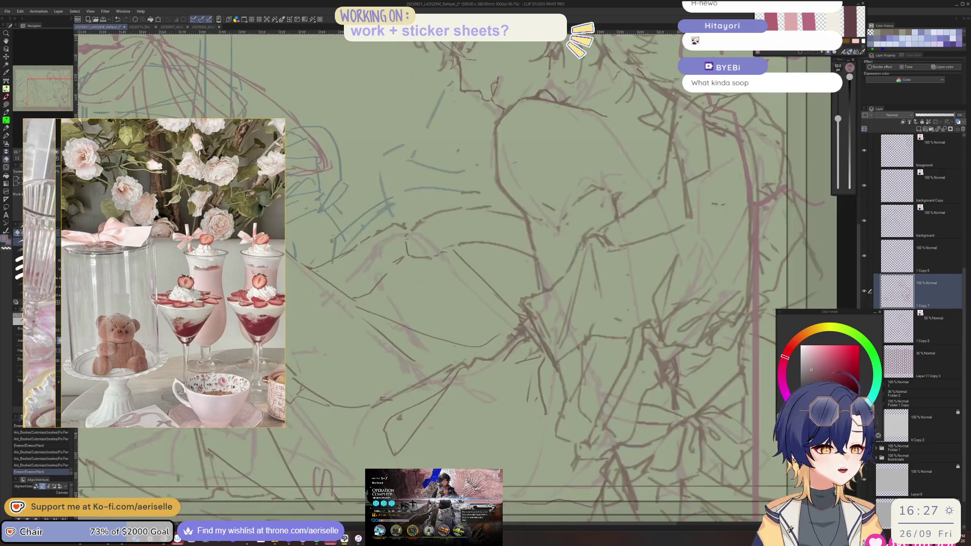
scroll(450, 230, up, 1)
key(p)
click(438, 232)
key(ctrl+z)
key(ctrl+y)
key(e)
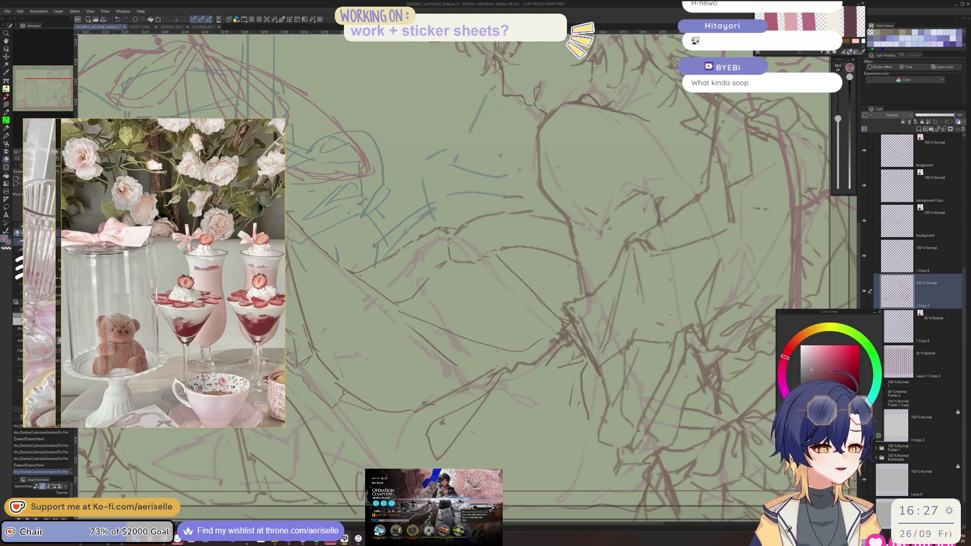
click(414, 242)
key(minus)
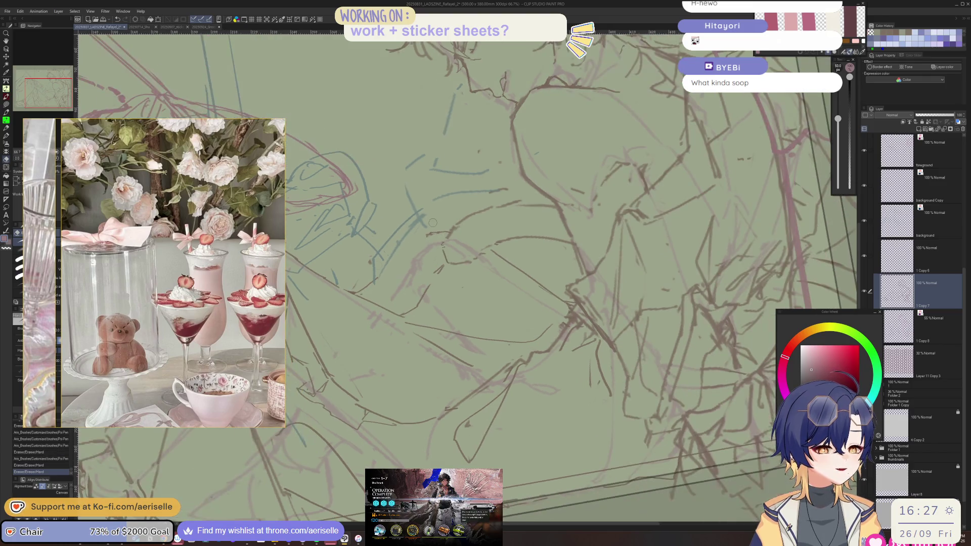
key(p)
drag(415, 246, 383, 276)
key(ctrl+z)
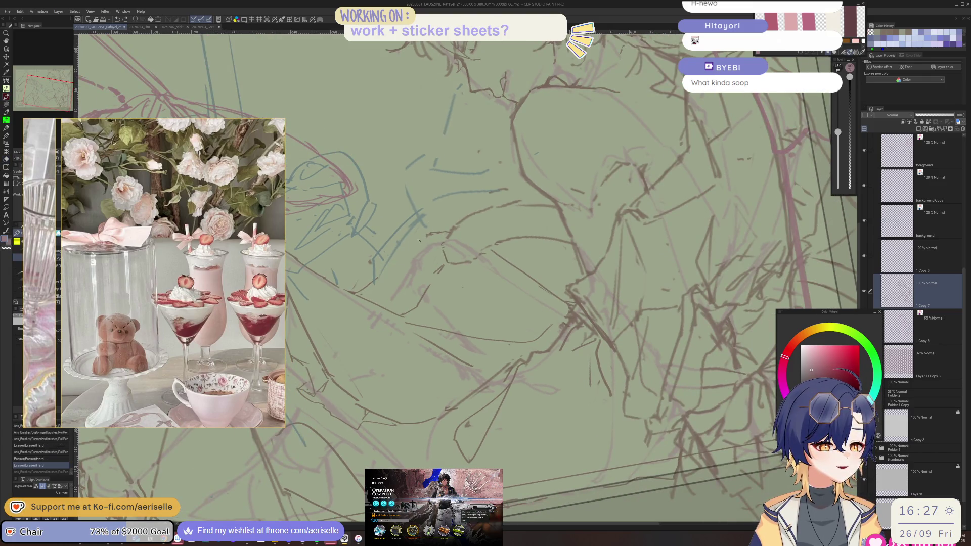
Step: Zoom out to the whole page, flip it horizontally, and make Layer 8 the working layer
key(ctrl+y)
scroll(537, 246, down, 5)
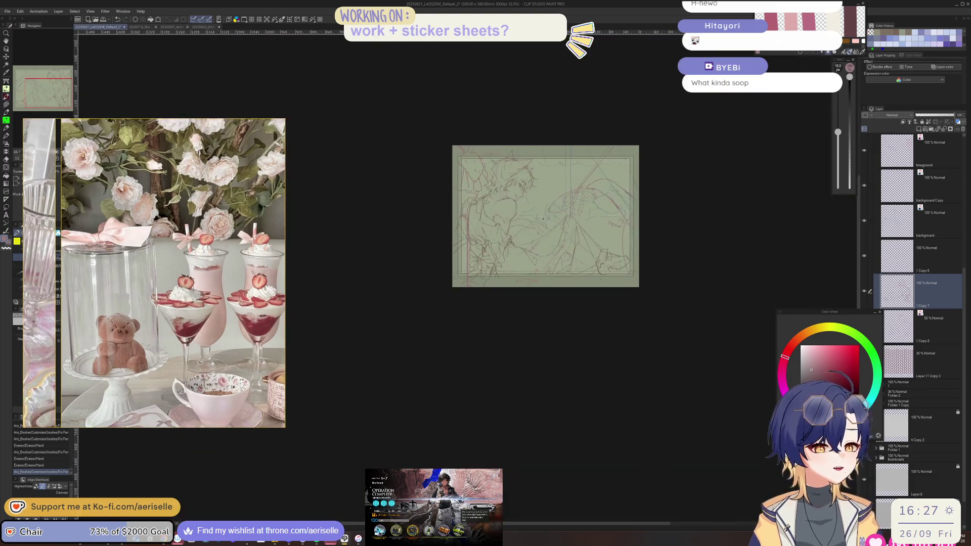
scroll(536, 246, up, 5)
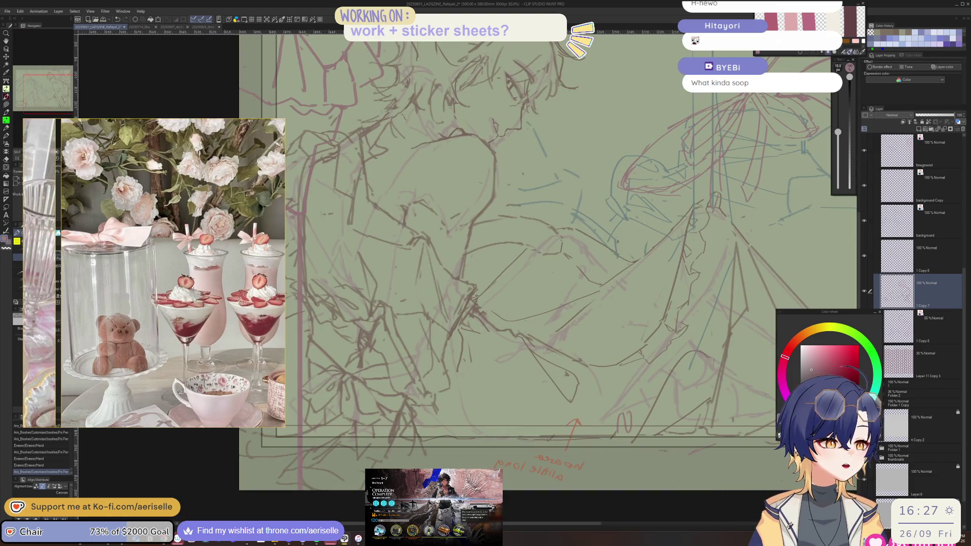
scroll(536, 245, down, 5)
scroll(536, 245, up, 4)
key(h)
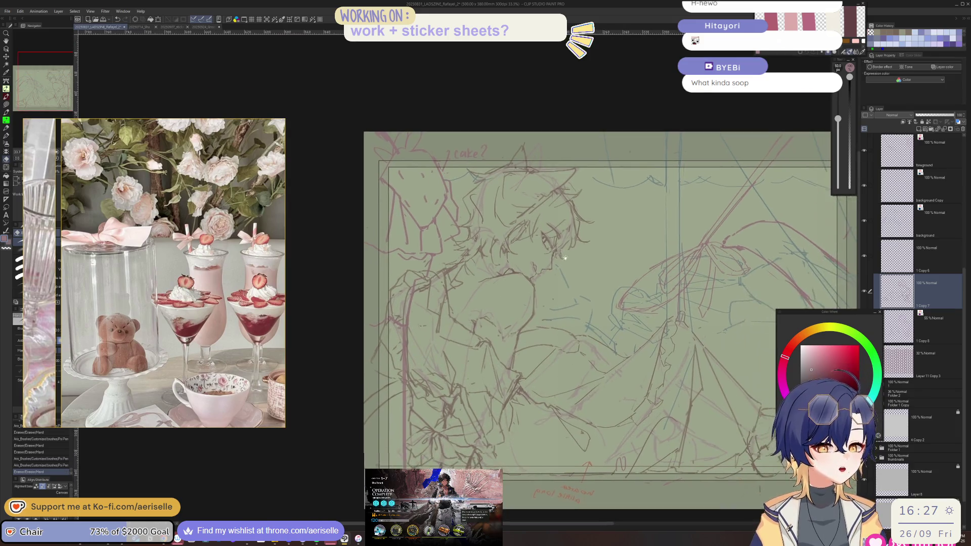
scroll(664, 251, down, 1)
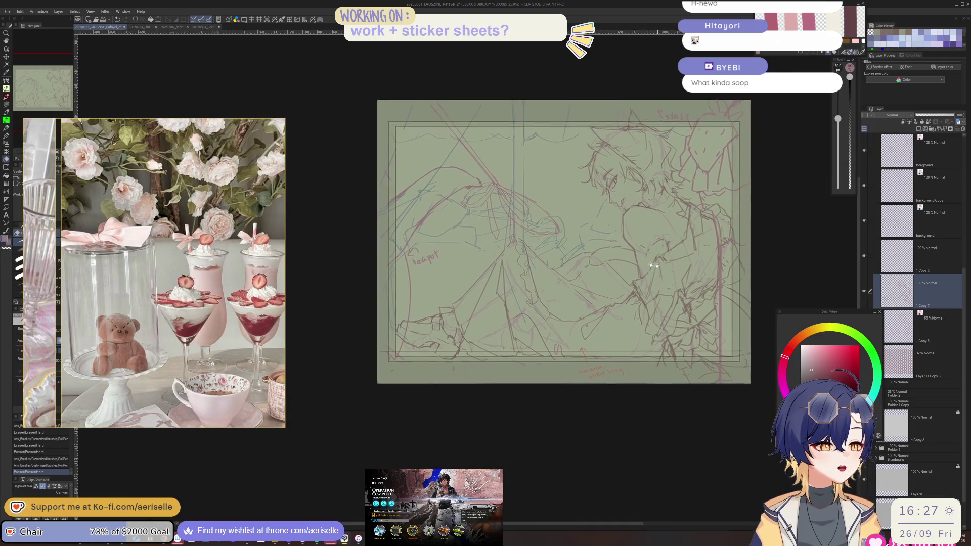
scroll(519, 288, up, 2)
scroll(519, 288, down, 2)
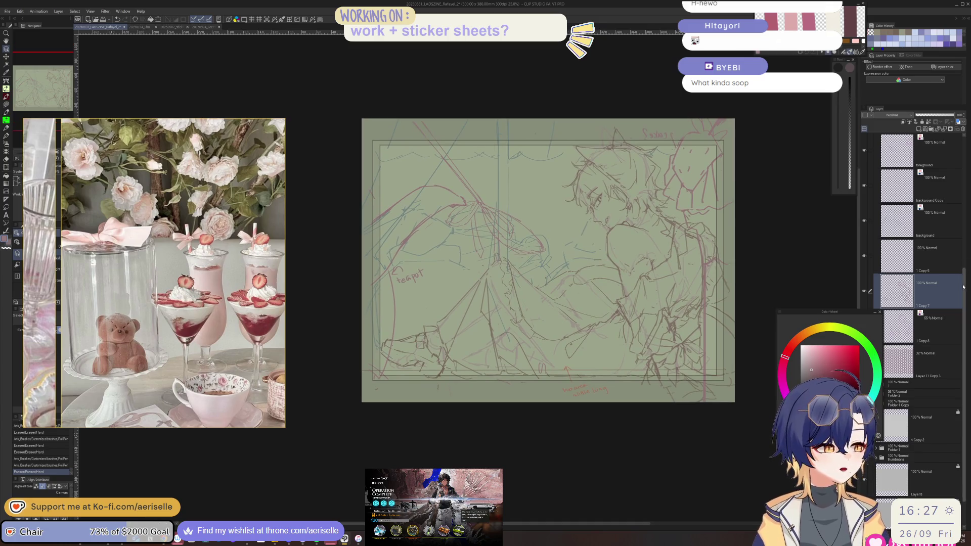
click(915, 494)
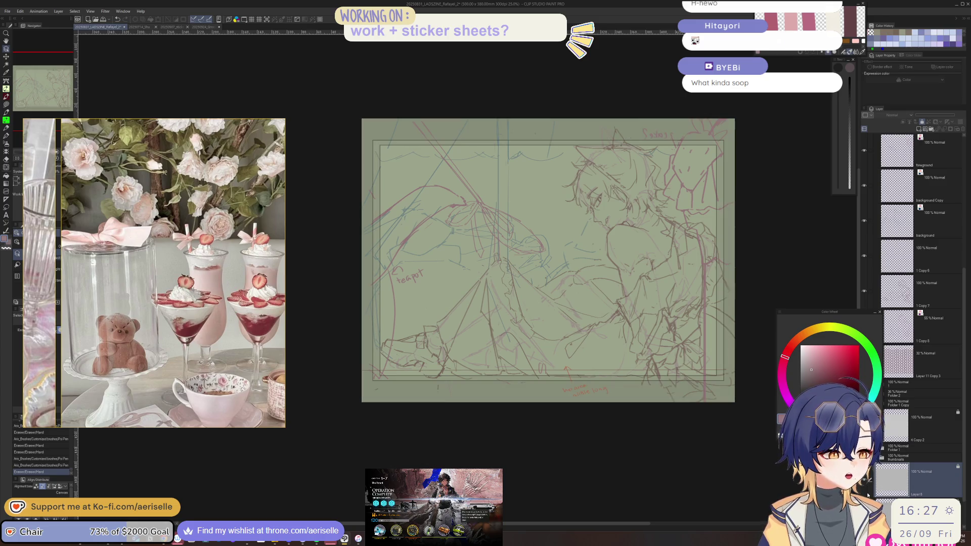
right_click(888, 461)
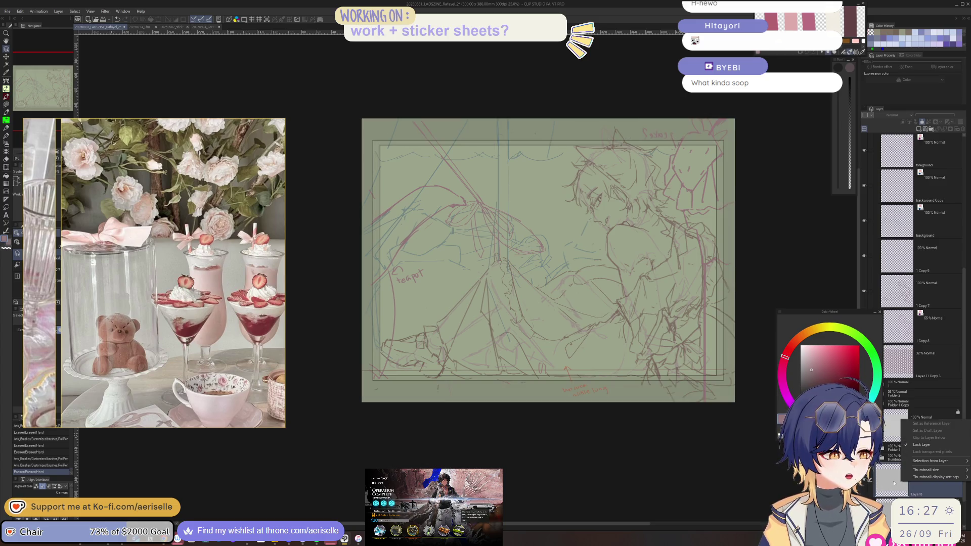
click(874, 462)
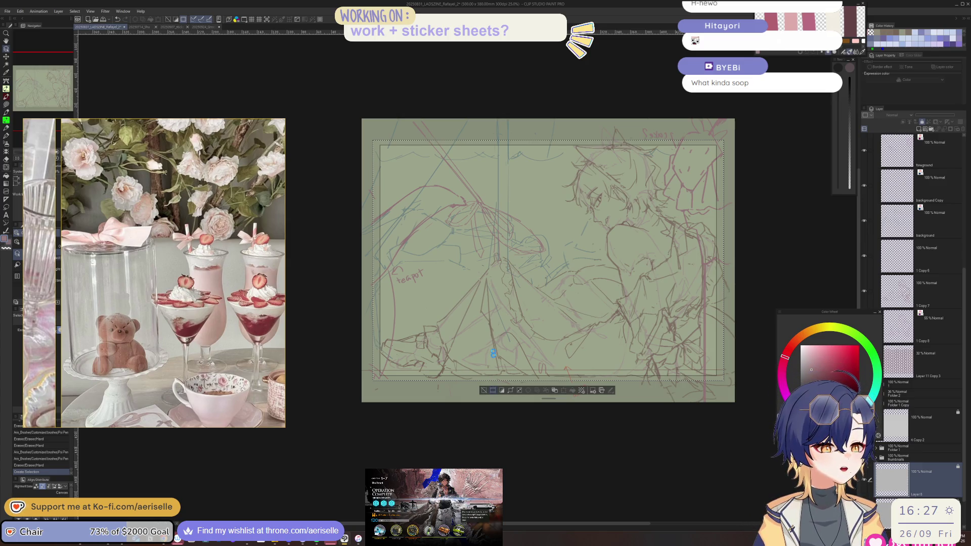
key(ctrl+shift+x)
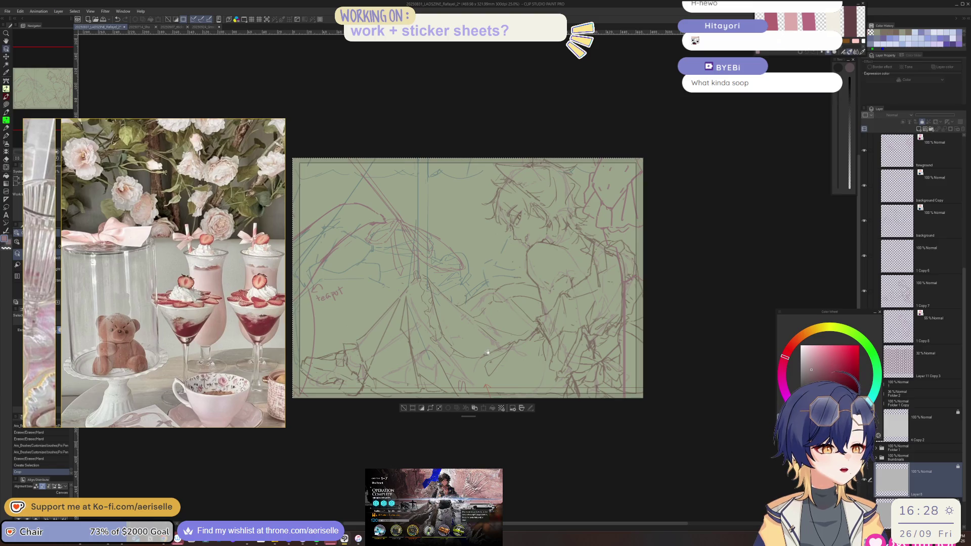
drag(488, 352, 546, 348)
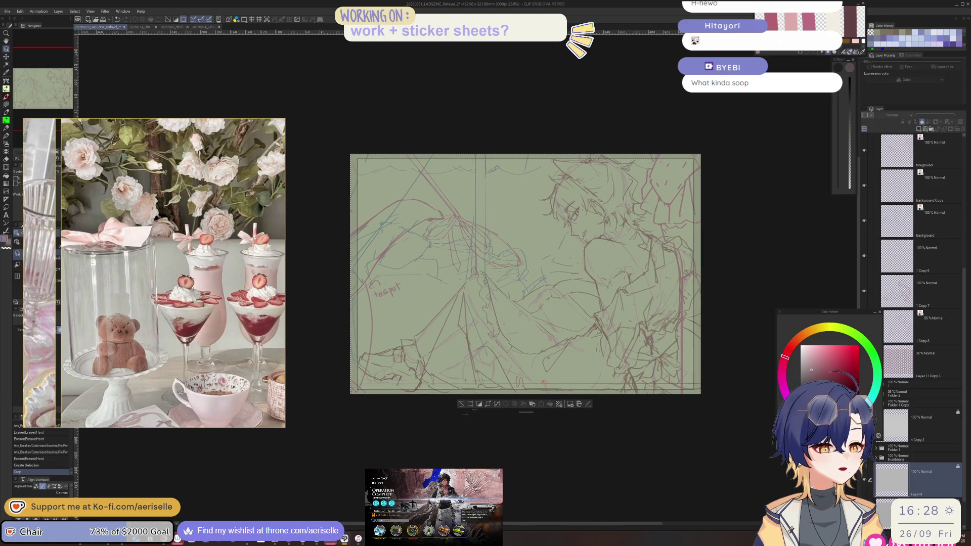
key(ctrl+z)
drag(434, 411, 502, 396)
key(ctrl+d)
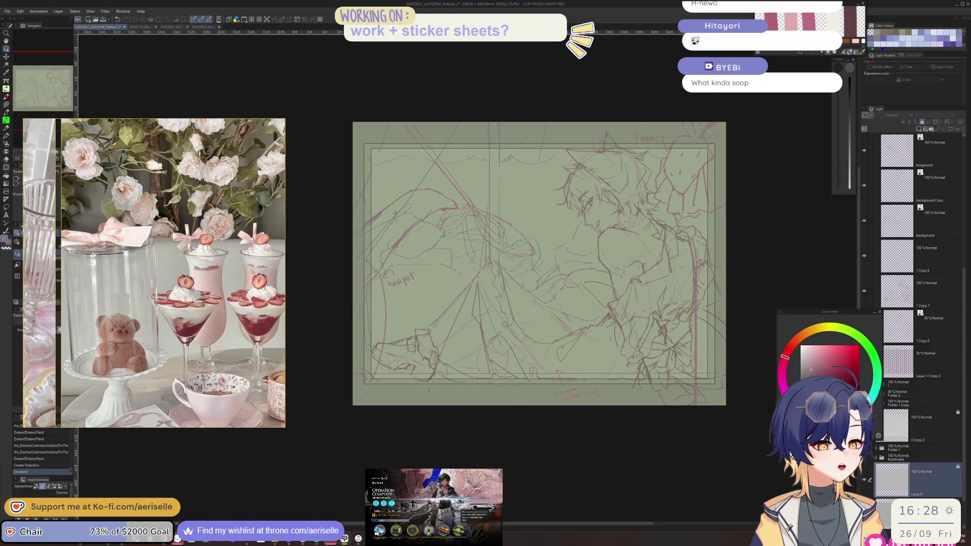
scroll(411, 358, up, 2)
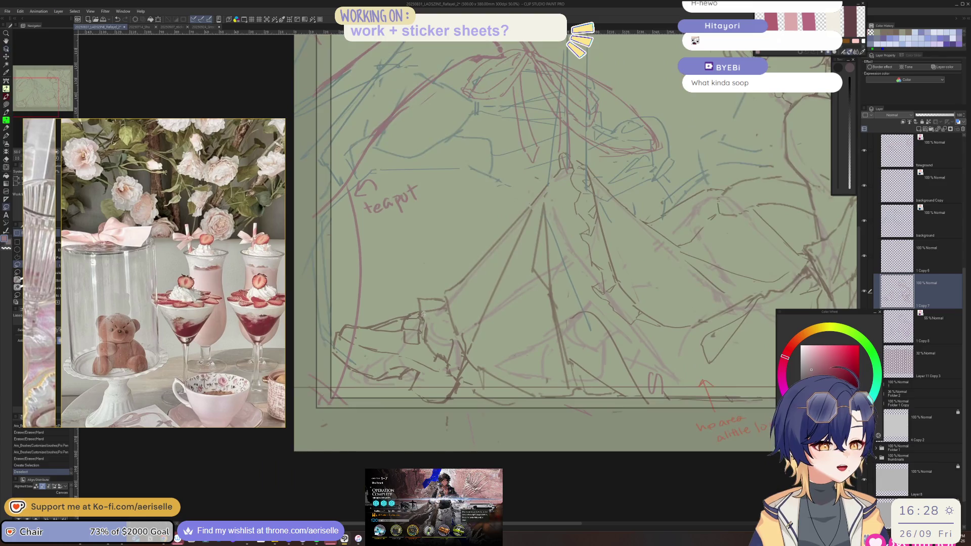
Step: Lasso the lower-left shoe sketch, rotate and skew it with a transform, then deselect
mouse_move(422, 310)
mouse_down()
mouse_move(330, 317)
mouse_move(469, 400)
mouse_up()
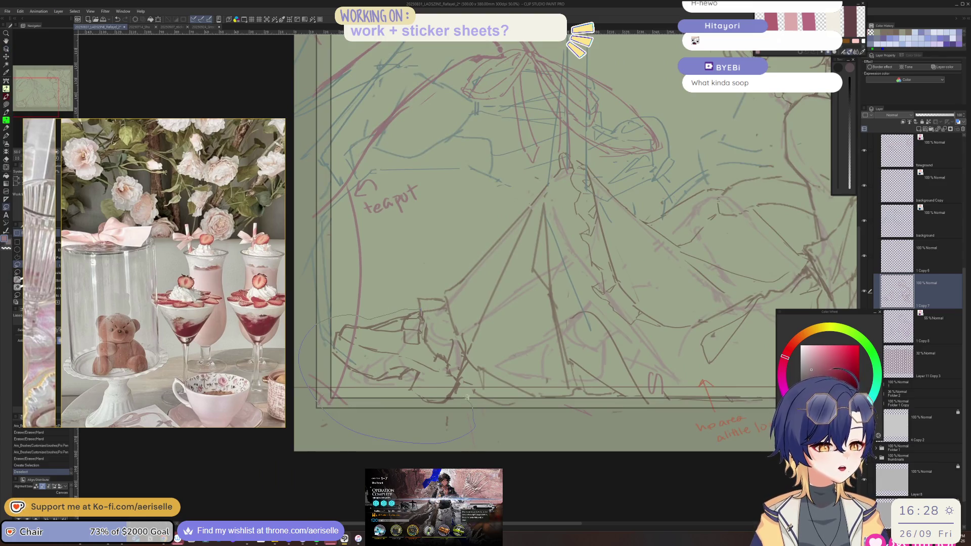
drag(430, 347, 422, 335)
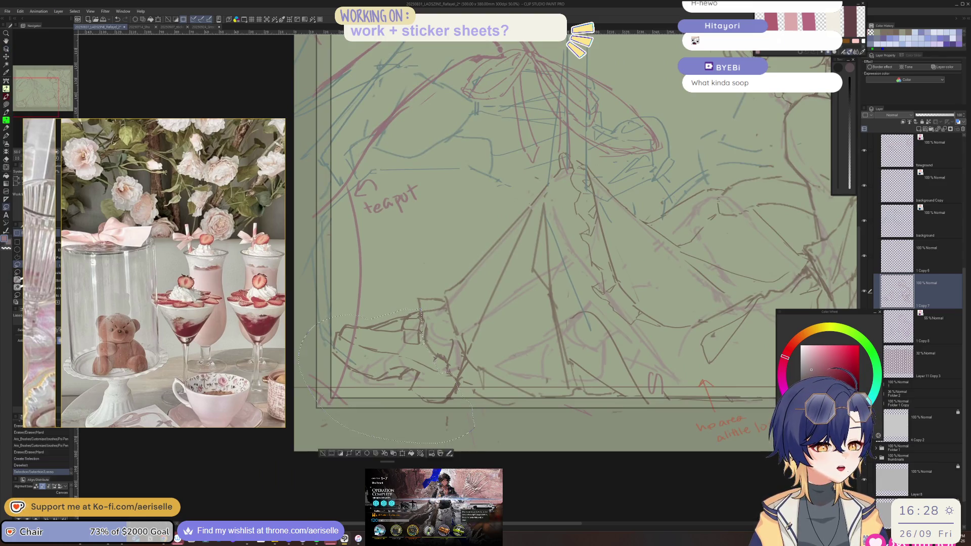
key(k)
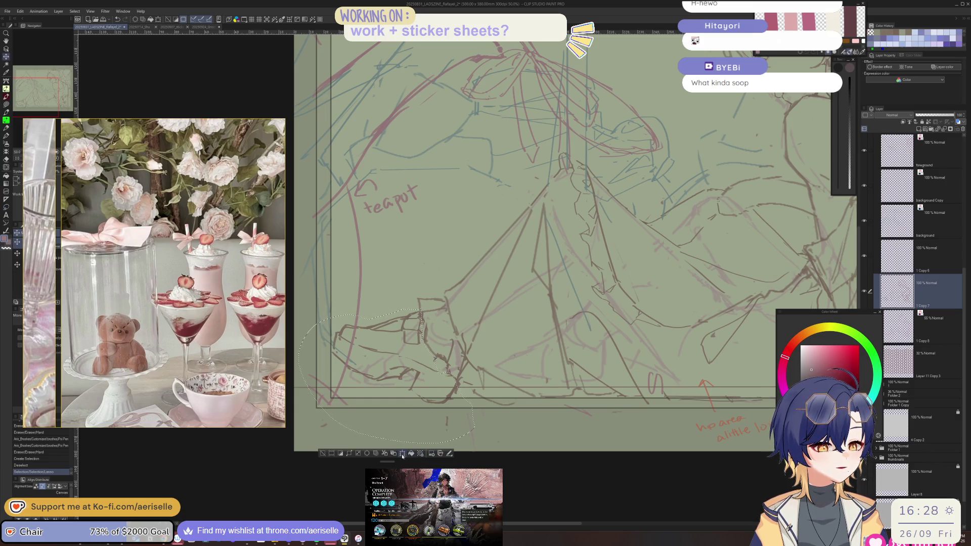
click(415, 455)
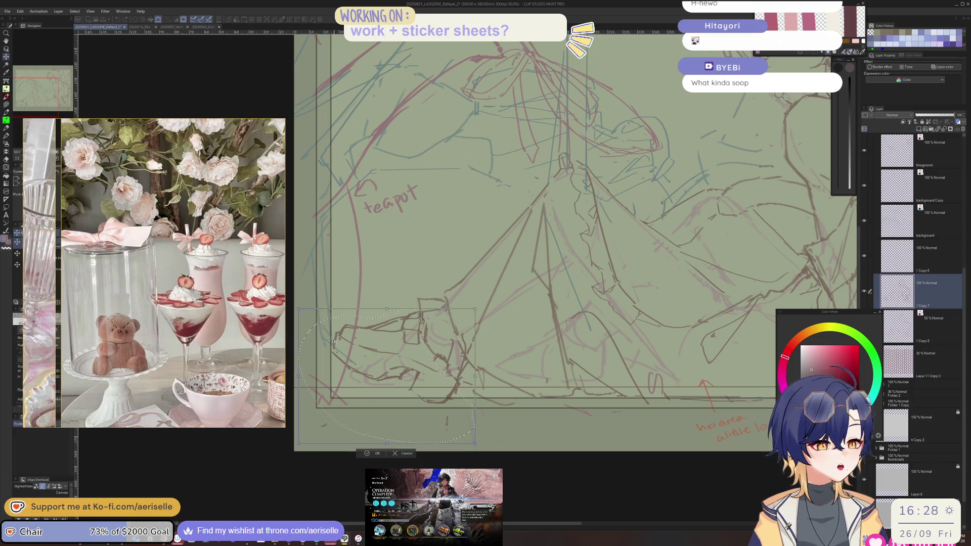
drag(303, 313, 297, 325)
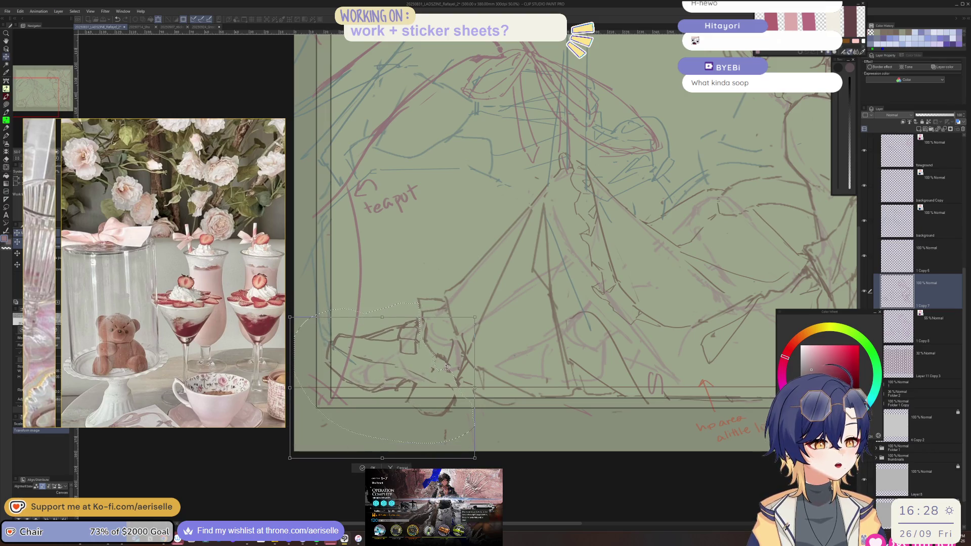
click(372, 466)
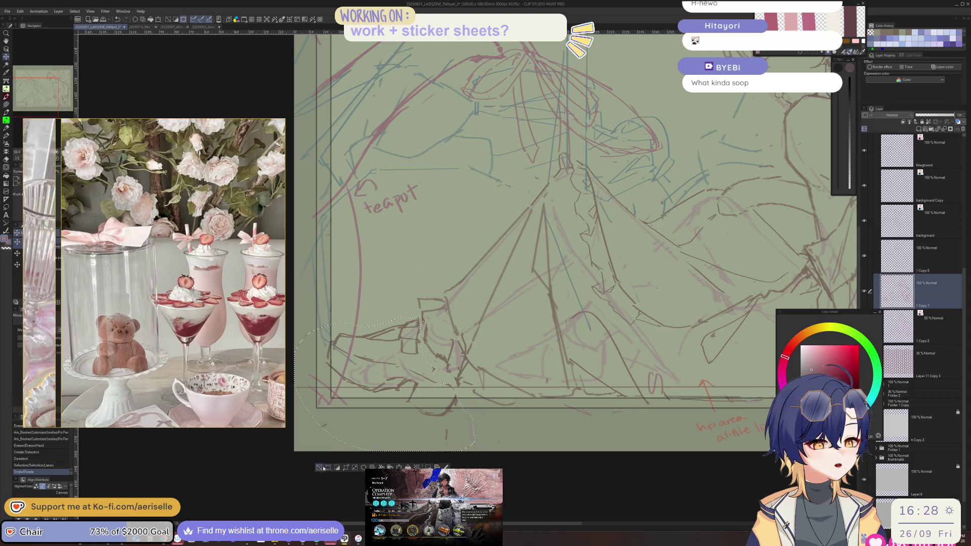
key(ctrl+d)
Step: Mirror the canvas view and refine the shoe's linework with short pen and eraser strokes
key(h)
key(p)
drag(471, 380, 483, 387)
drag(573, 338, 581, 337)
key(e)
key(p)
mouse_move(493, 364)
mouse_down()
mouse_move(500, 369)
mouse_move(491, 380)
mouse_move(472, 377)
mouse_move(483, 405)
mouse_up()
key(e)
key(p)
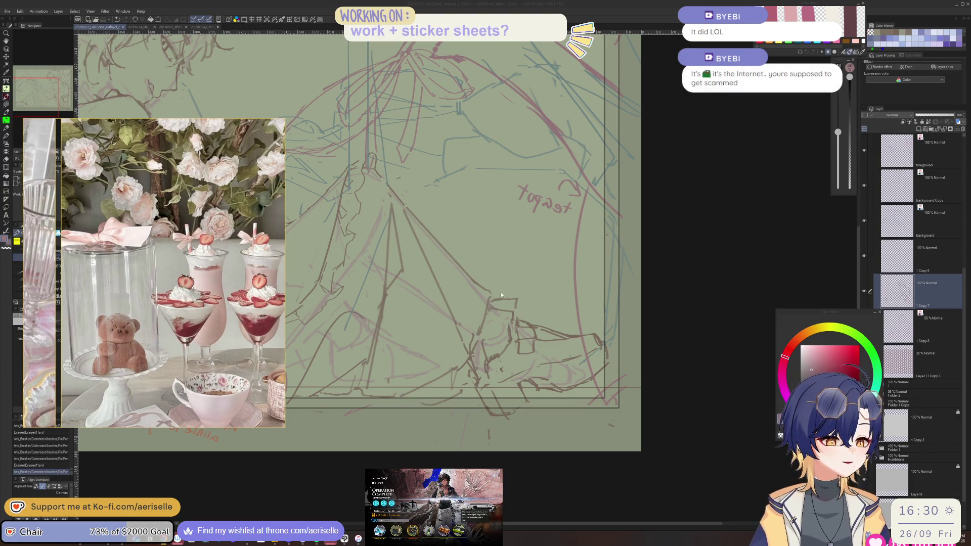
Step: Draw dark lines on the lower figure and along the bottom border, touching up with the eraser
key(e)
key(e)
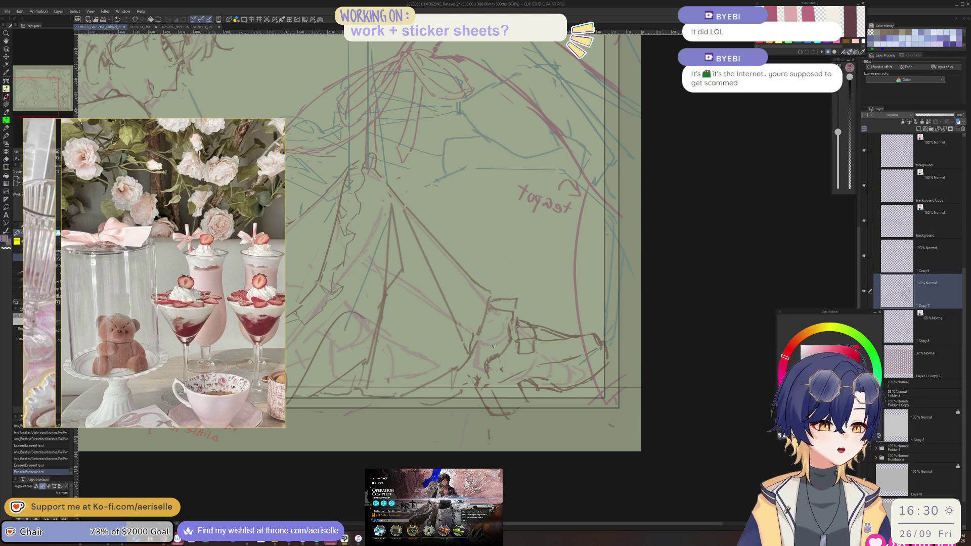
key(p)
mouse_move(510, 328)
mouse_down()
mouse_move(487, 363)
mouse_move(535, 357)
mouse_up()
key(e)
key(p)
mouse_move(516, 372)
mouse_down()
mouse_move(540, 380)
mouse_move(582, 366)
mouse_move(592, 342)
mouse_up()
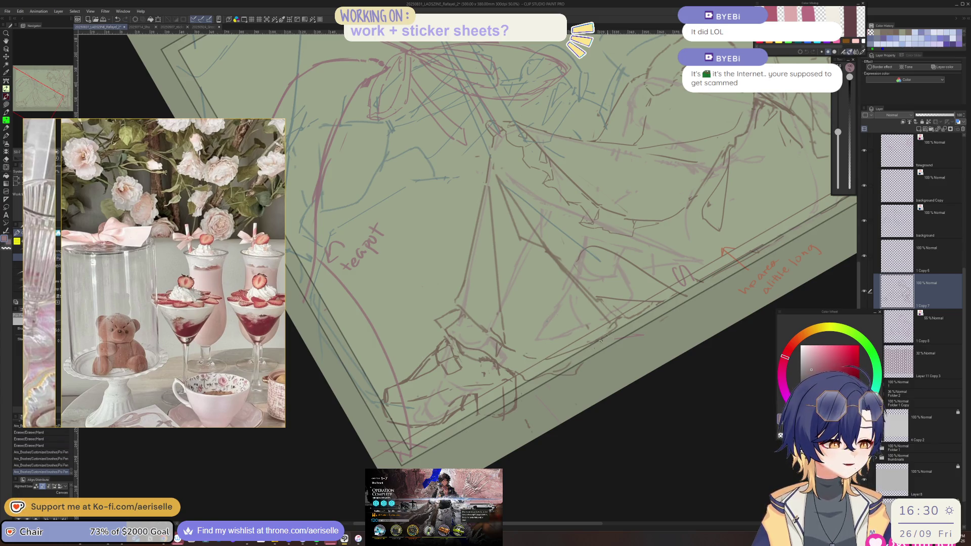
Step: Reset the tilted view to upright, re-centre the sketch, and erase lines near the shoe
scroll(600, 339, down, 3)
key(ctrl+shift+r)
drag(409, 383, 481, 357)
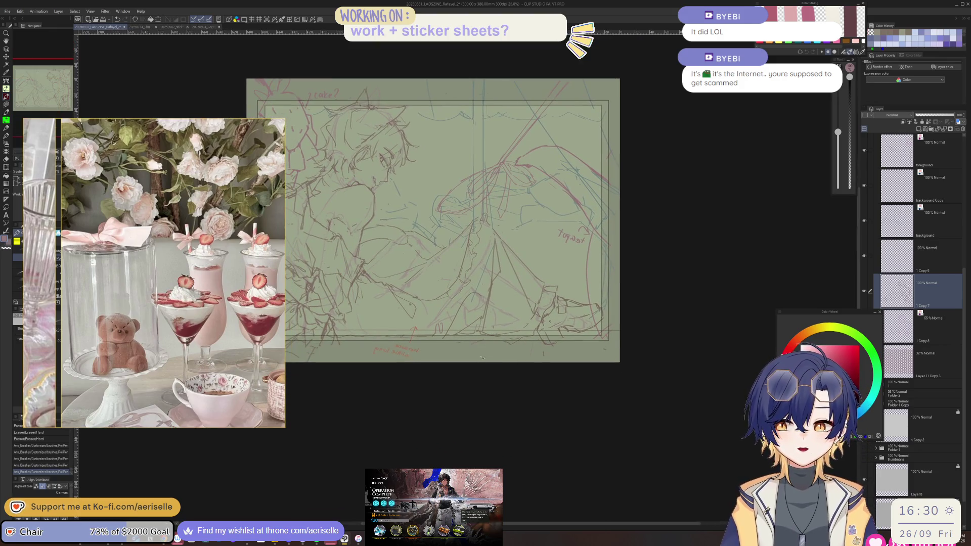
scroll(482, 358, up, 3)
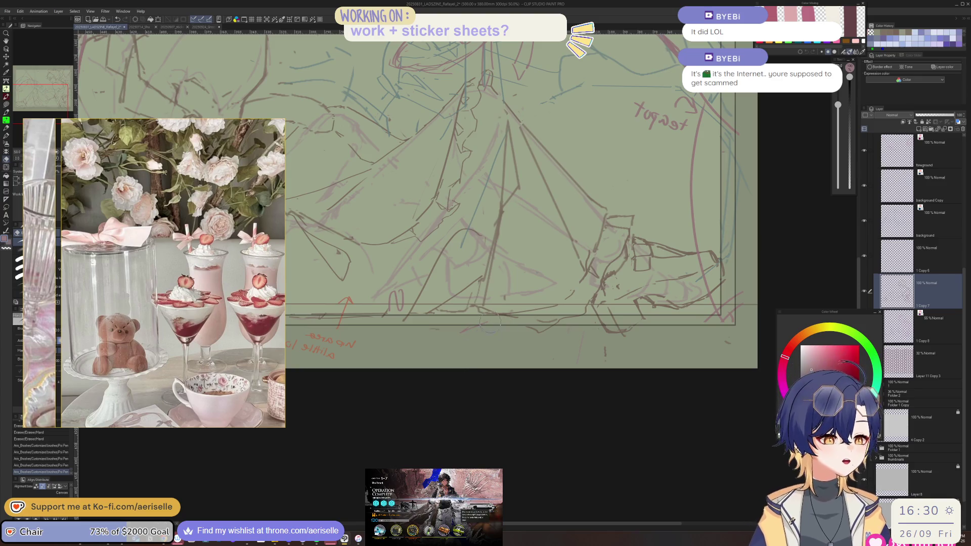
key(e)
mouse_move(470, 306)
mouse_down()
mouse_move(481, 329)
mouse_move(503, 333)
mouse_move(562, 323)
mouse_up()
Step: Unmirror the view, add short strokes to the shoe outline, and zoom back out
key(h)
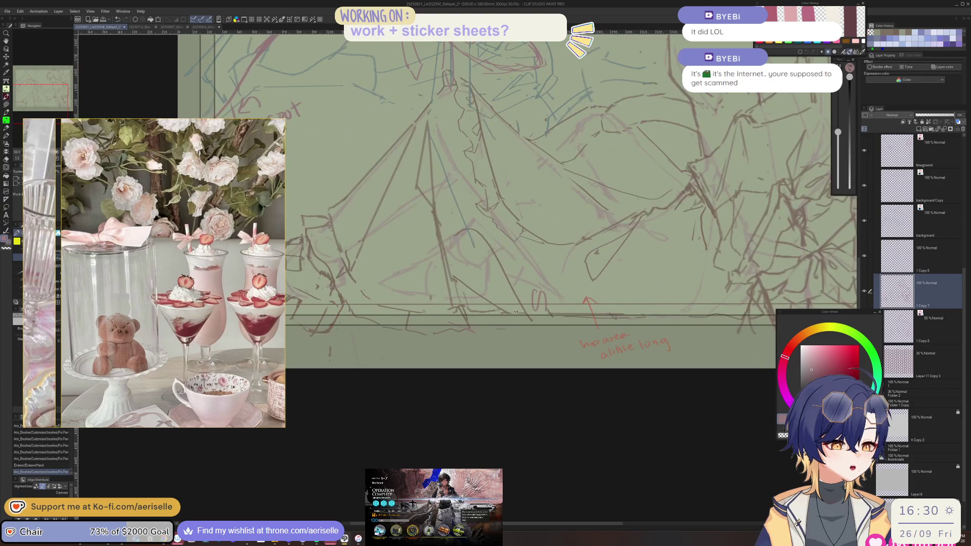
drag(473, 331, 506, 322)
drag(427, 202, 431, 209)
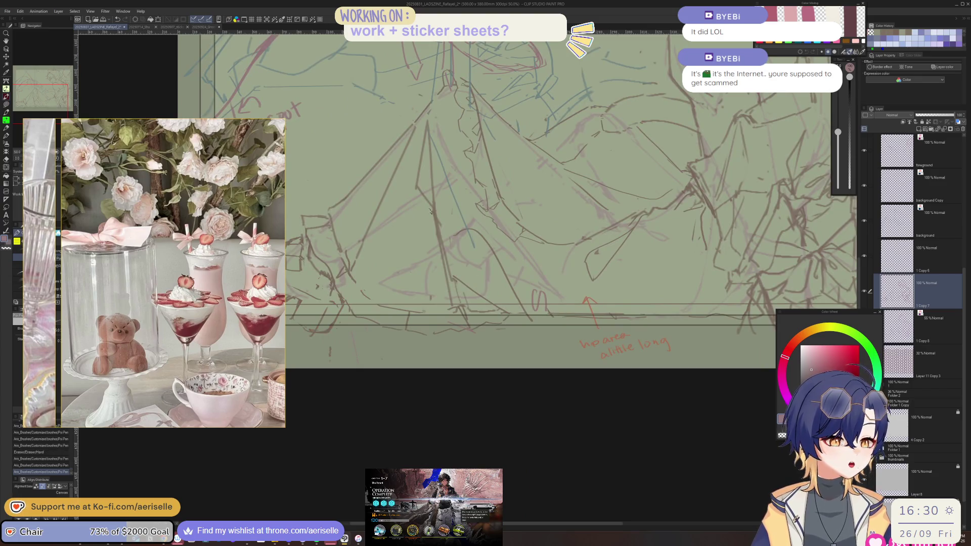
drag(452, 278, 452, 278)
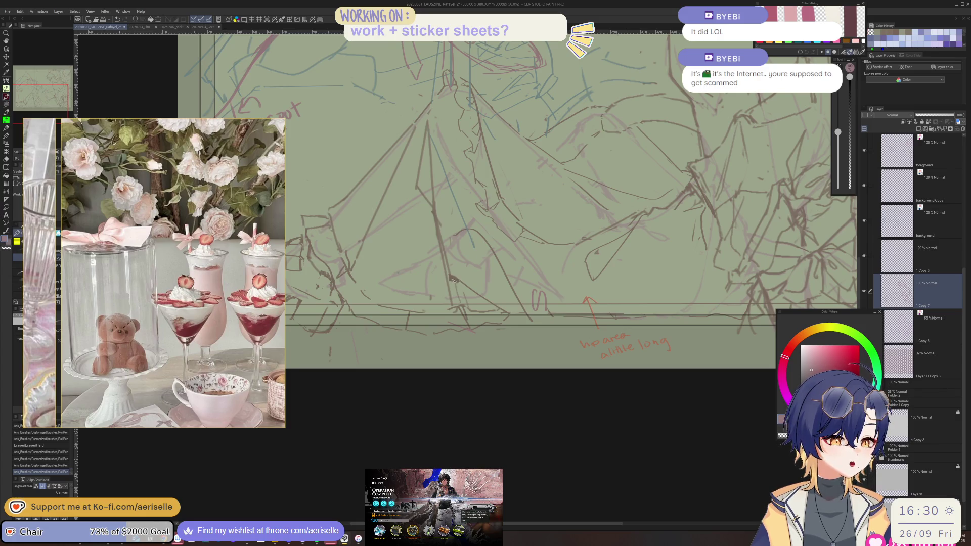
key(h)
key(ctrl+minus)
scroll(528, 256, up, 1)
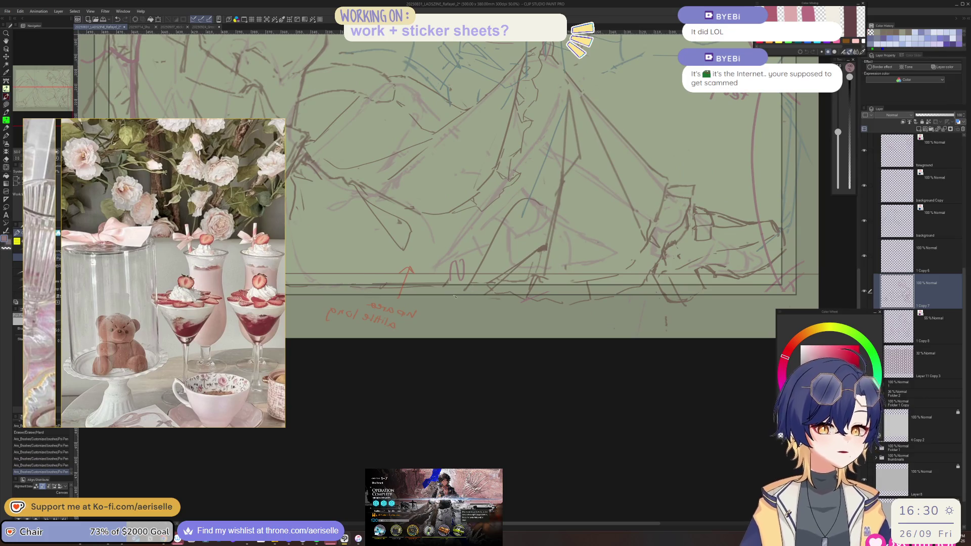
key(h)
key(ctrl+minus)
key(ctrl+minus)
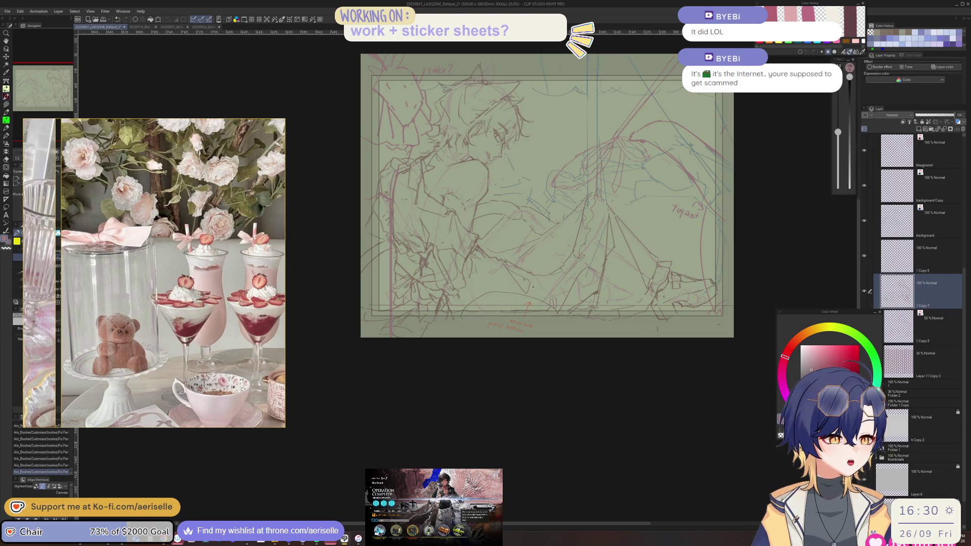
Step: Select the top foreground Copy layer, sample the pink sketch-line colour, and re-centre the view
key(comma)
click(702, 232)
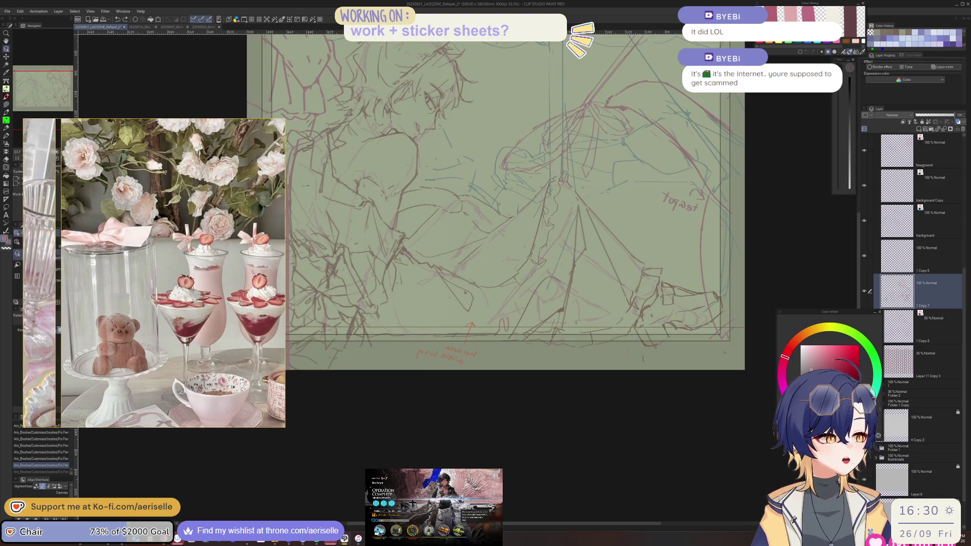
ctrl+shift+click(733, 115)
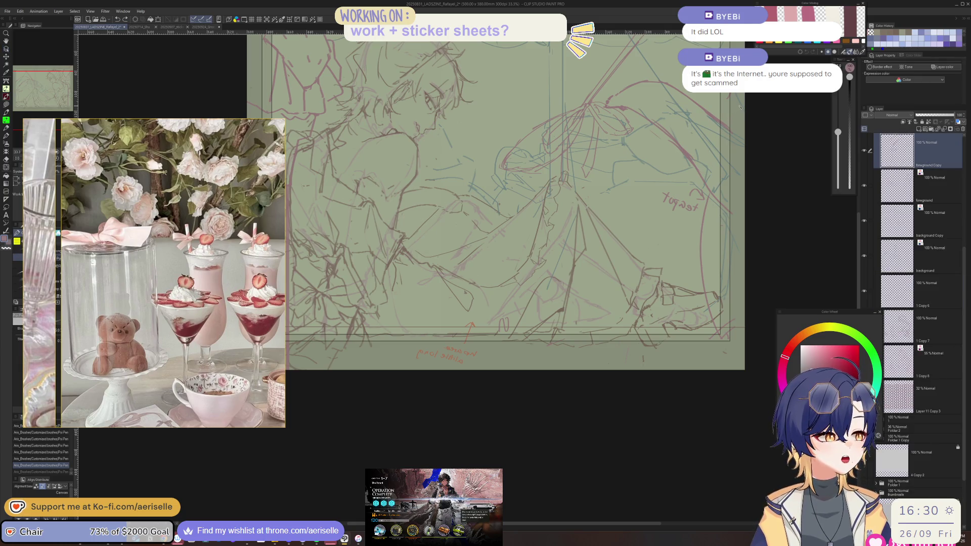
click(719, 120)
alt+click(720, 121)
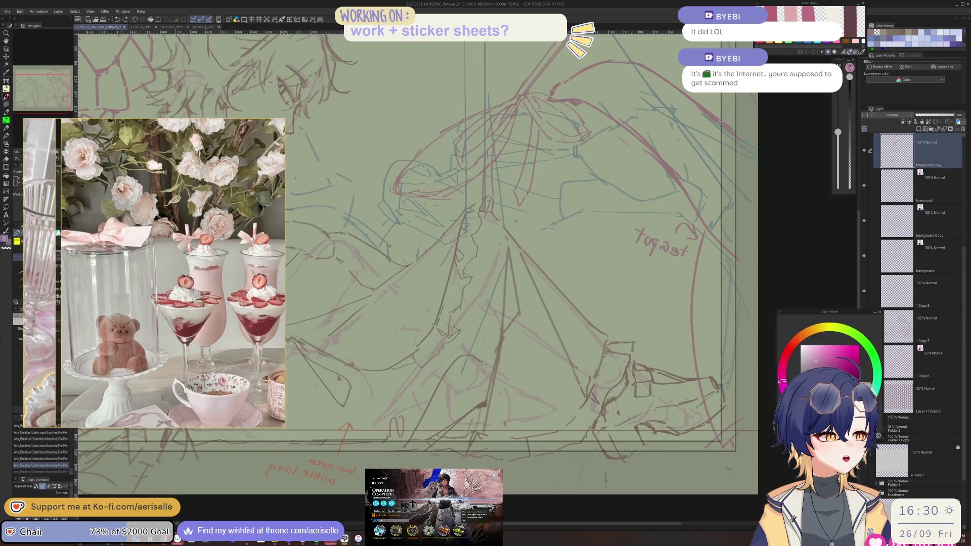
scroll(749, 99, down, 2)
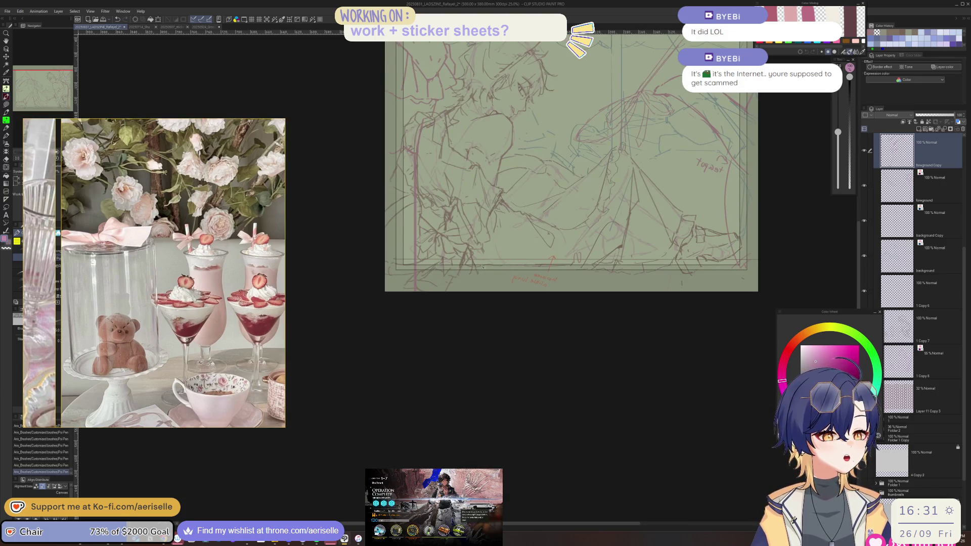
drag(549, 247, 494, 333)
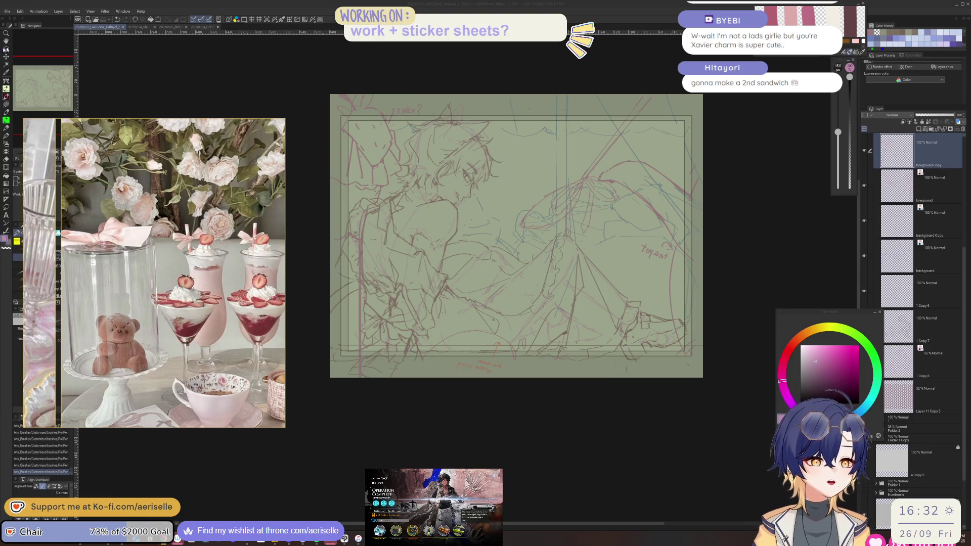
mouse_move(183, 159)
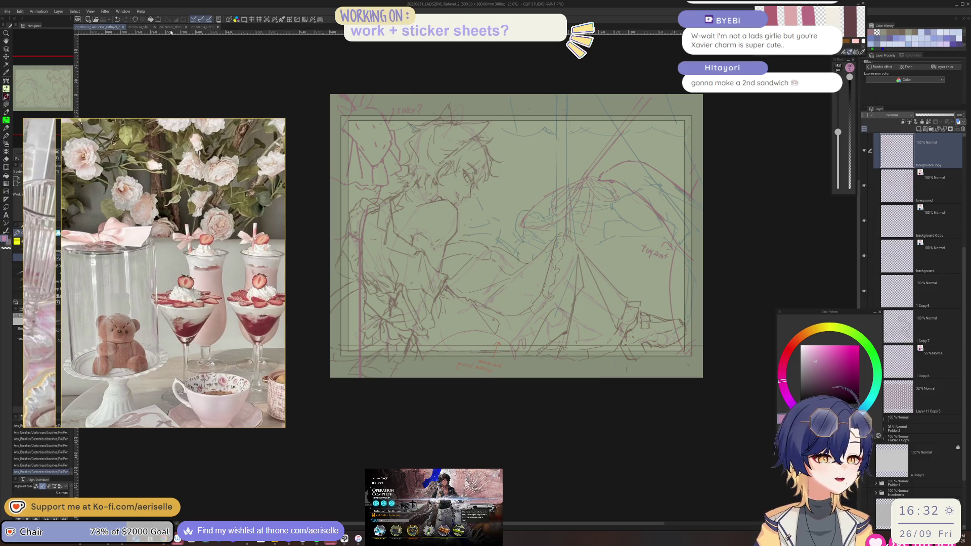
Step: Reopen the recently used reference board in PureRef and save it
right_click(205, 206)
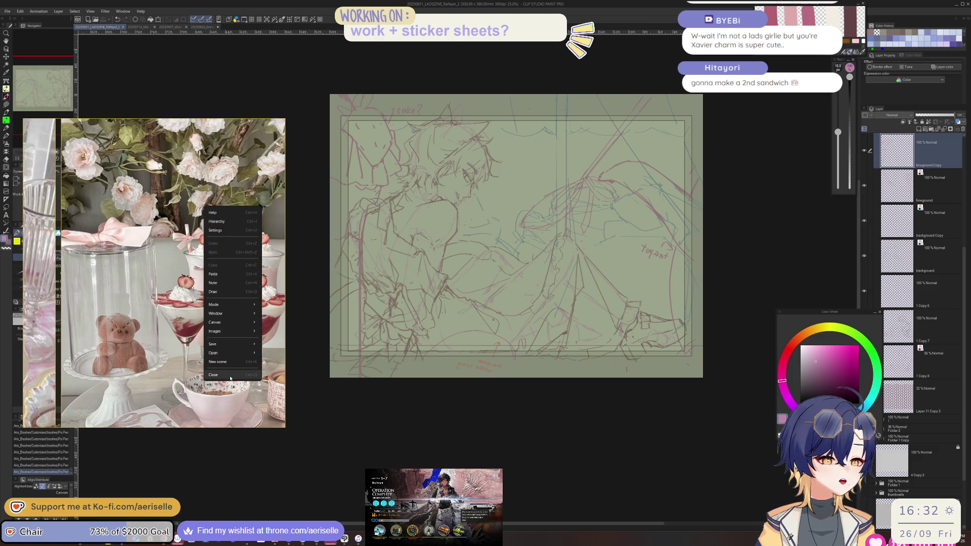
mouse_move(245, 356)
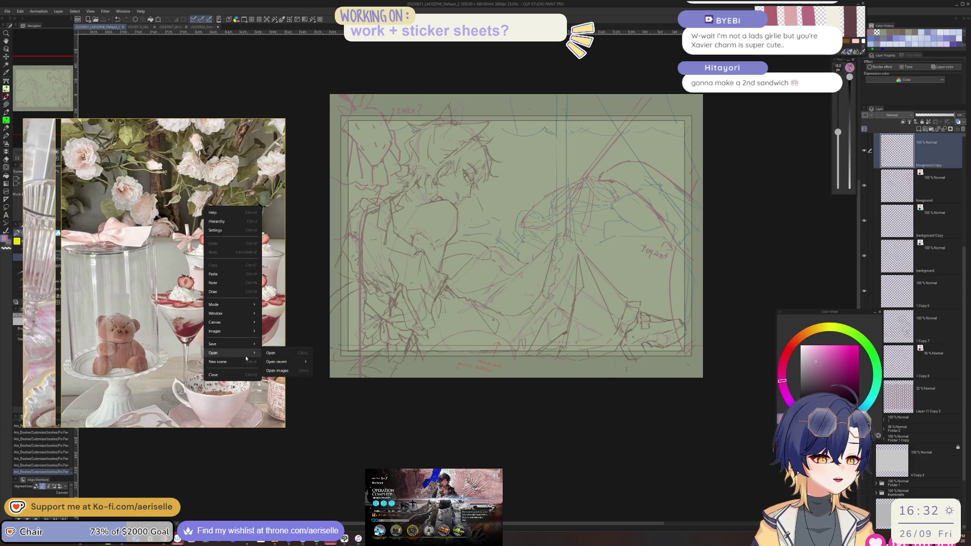
click(347, 362)
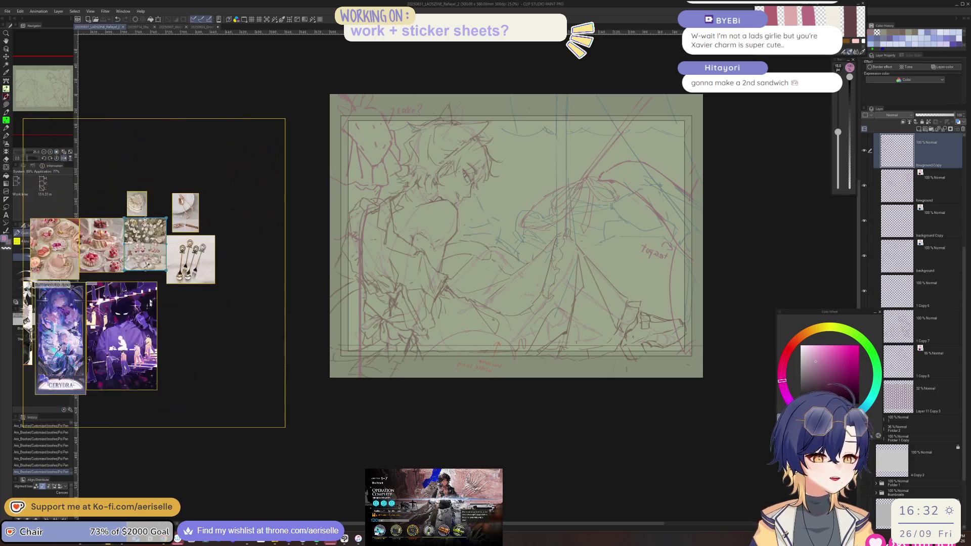
right_click(147, 288)
mouse_move(172, 424)
click(212, 424)
Step: Open the LADS stickersheets reference board
right_click(212, 280)
mouse_move(269, 428)
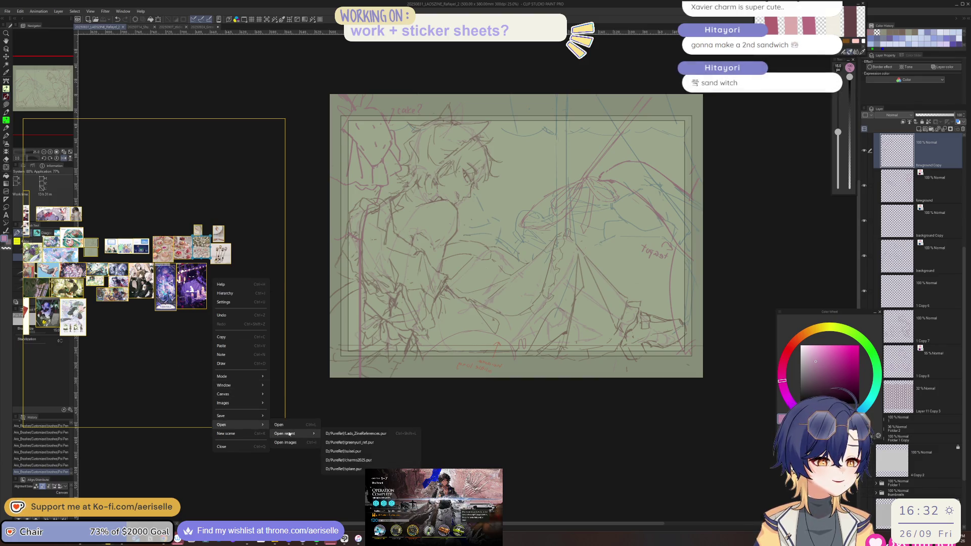
click(283, 424)
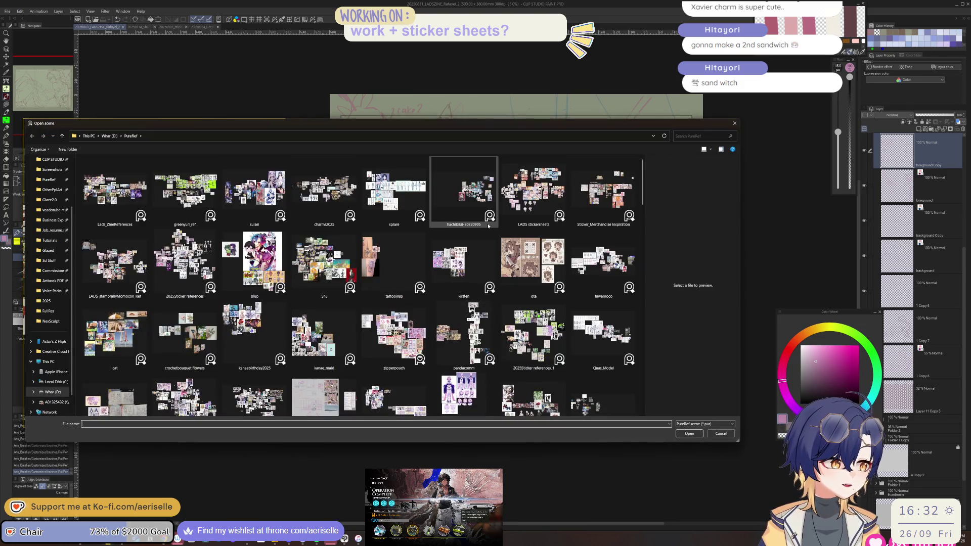
double_click(536, 194)
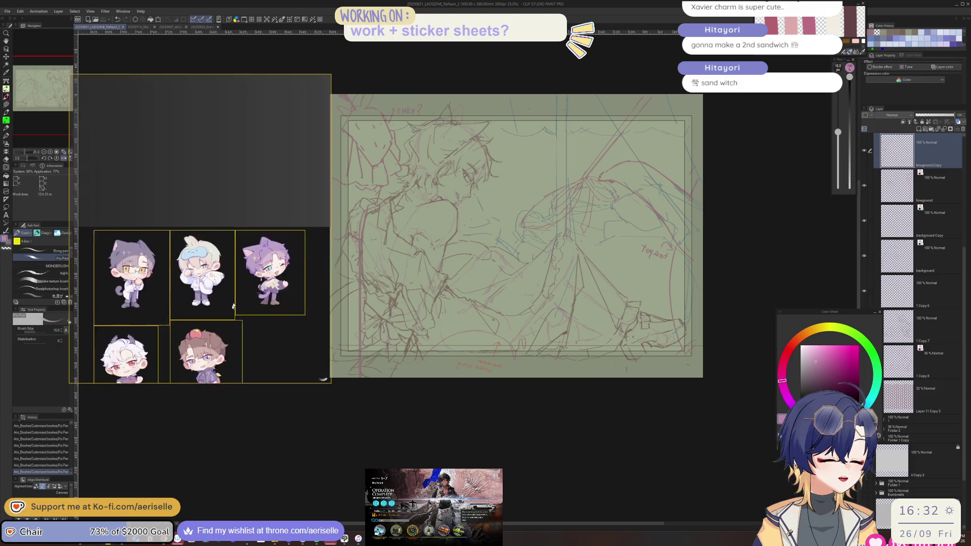
scroll(296, 246, up, 5)
drag(330, 250, 546, 250)
scroll(322, 217, up, 4)
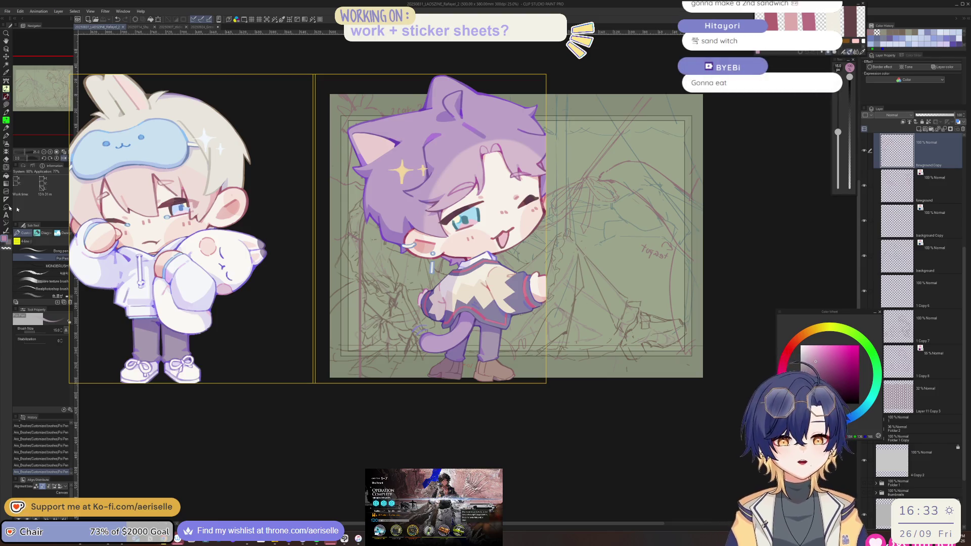
scroll(304, 151, down, 3)
drag(425, 223, 355, 214)
scroll(384, 197, up, 5)
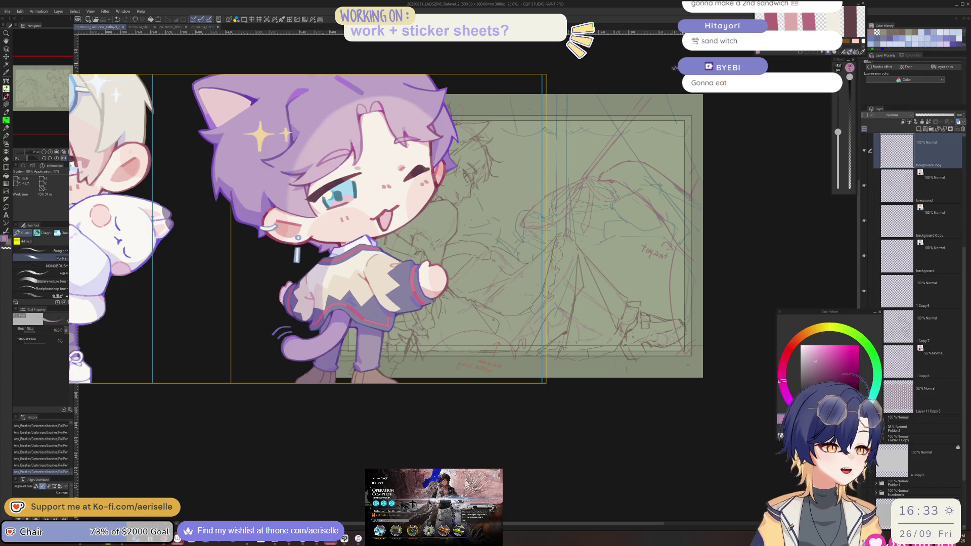
scroll(635, 80, up, 2)
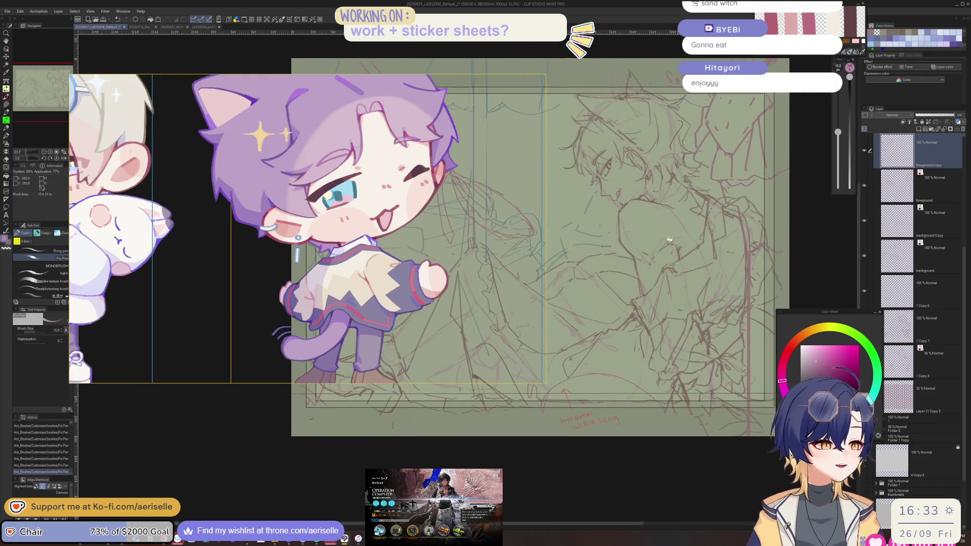
scroll(669, 239, up, 2)
drag(790, 229, 758, 255)
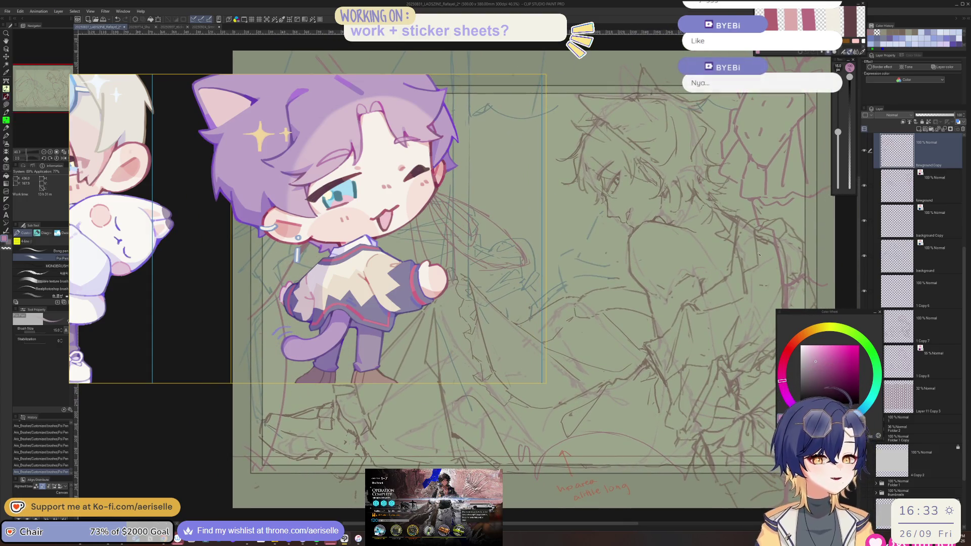
scroll(425, 202, up, 2)
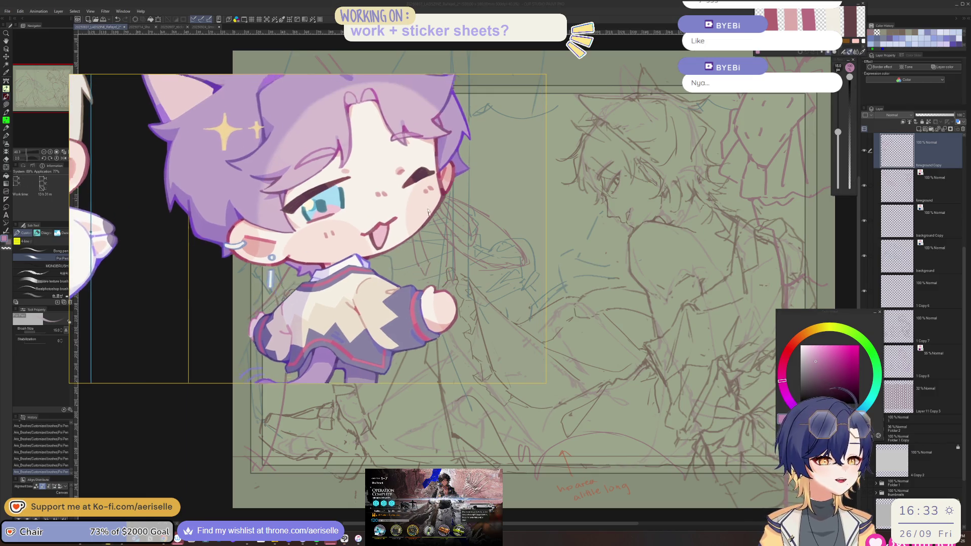
drag(428, 211, 450, 279)
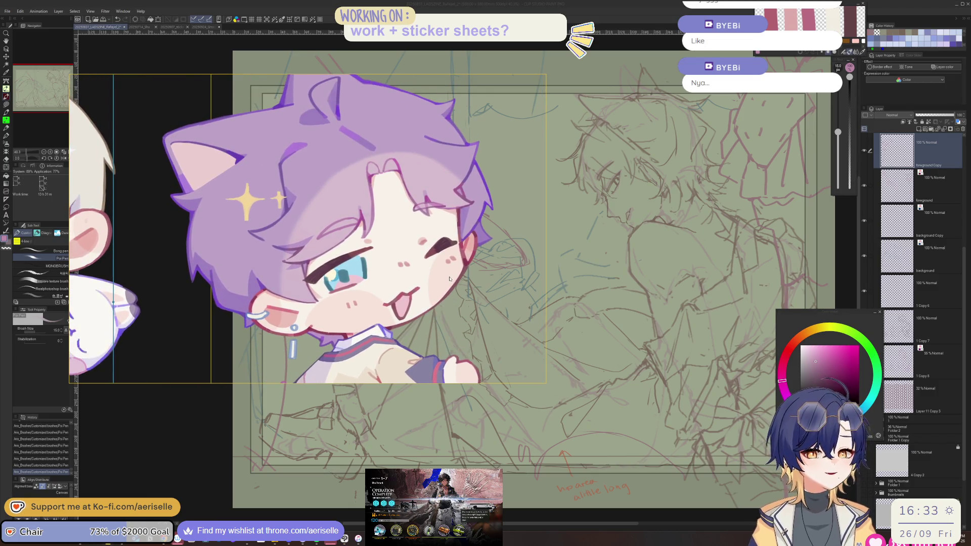
scroll(531, 271, up, 3)
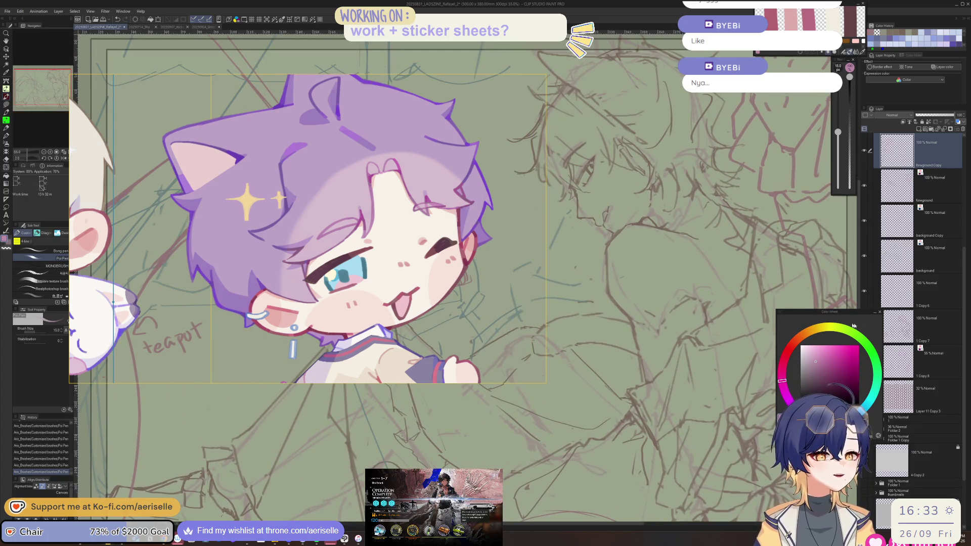
scroll(370, 286, down, 4)
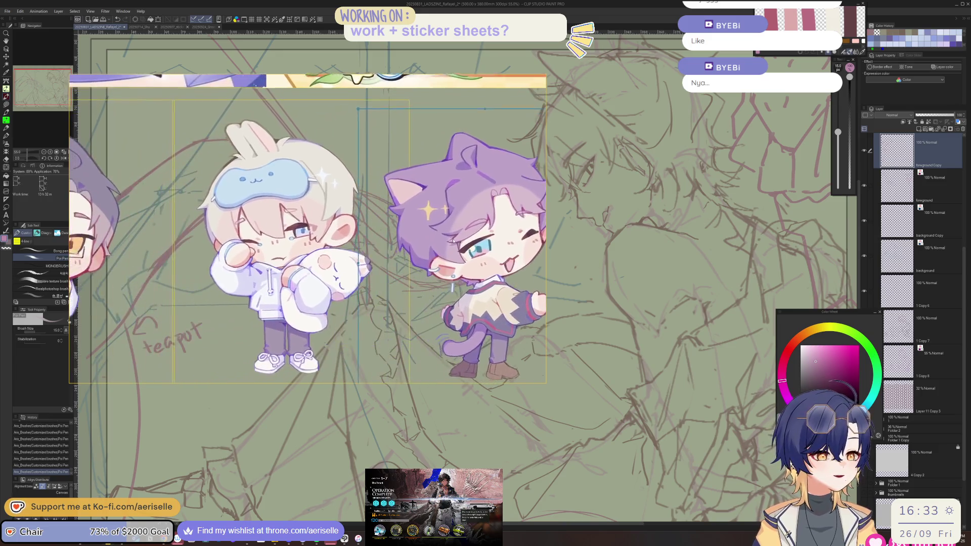
scroll(441, 229, left, 3)
scroll(405, 248, down, 2)
scroll(385, 263, down, 3)
scroll(366, 272, up, 2)
scroll(366, 272, down, 2)
scroll(384, 263, up, 2)
scroll(424, 258, up, 3)
scroll(457, 256, up, 2)
scroll(457, 256, right, 3)
scroll(457, 256, up, 1)
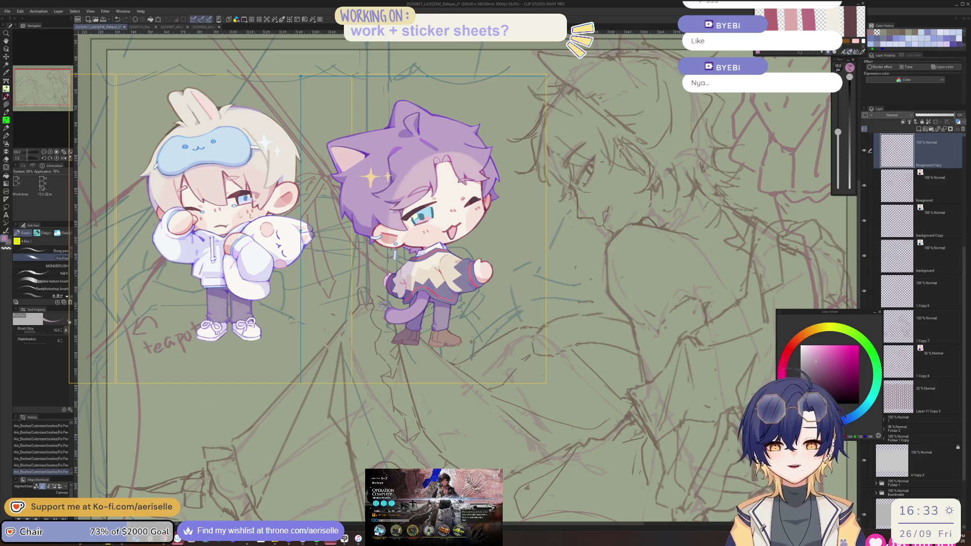
scroll(239, 214, up, 3)
scroll(511, 302, down, 2)
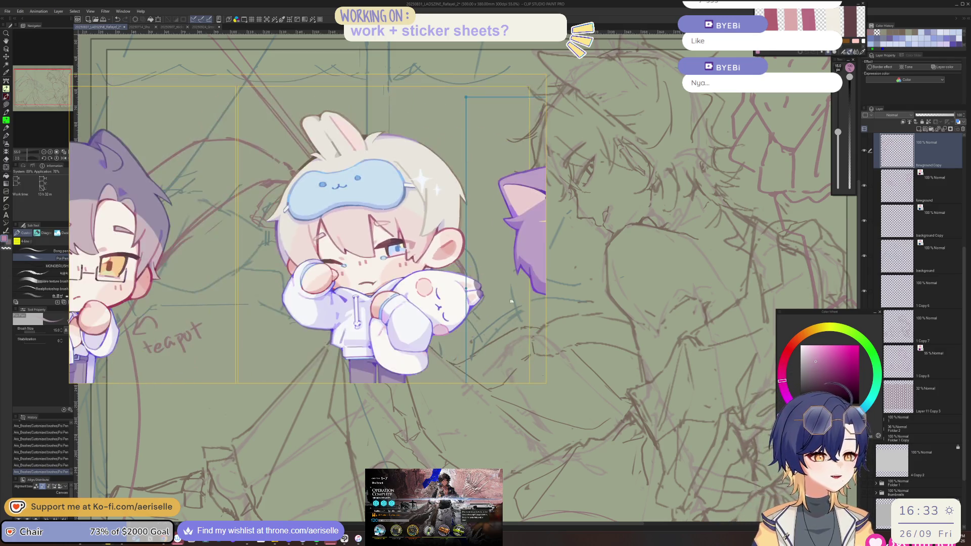
scroll(511, 301, right, 4)
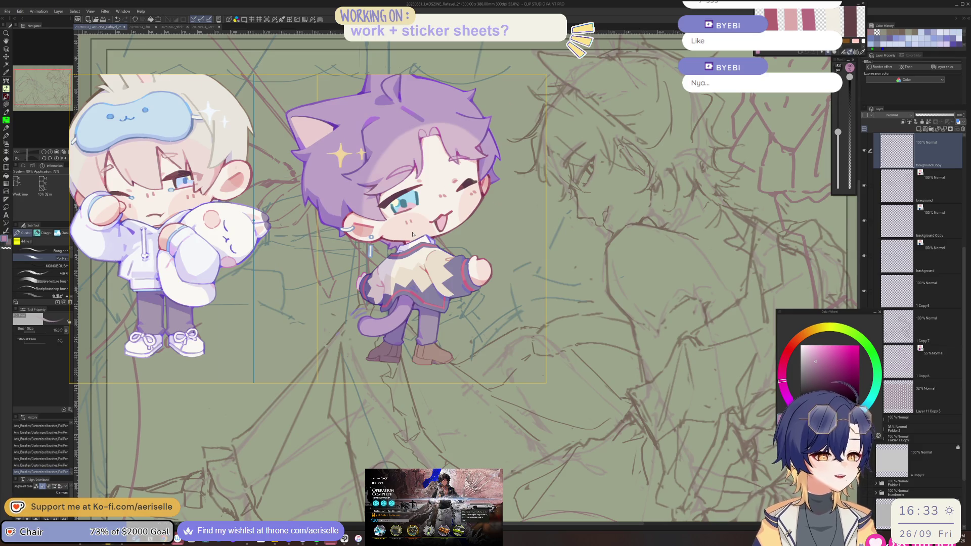
scroll(412, 234, up, 1)
scroll(440, 197, down, 2)
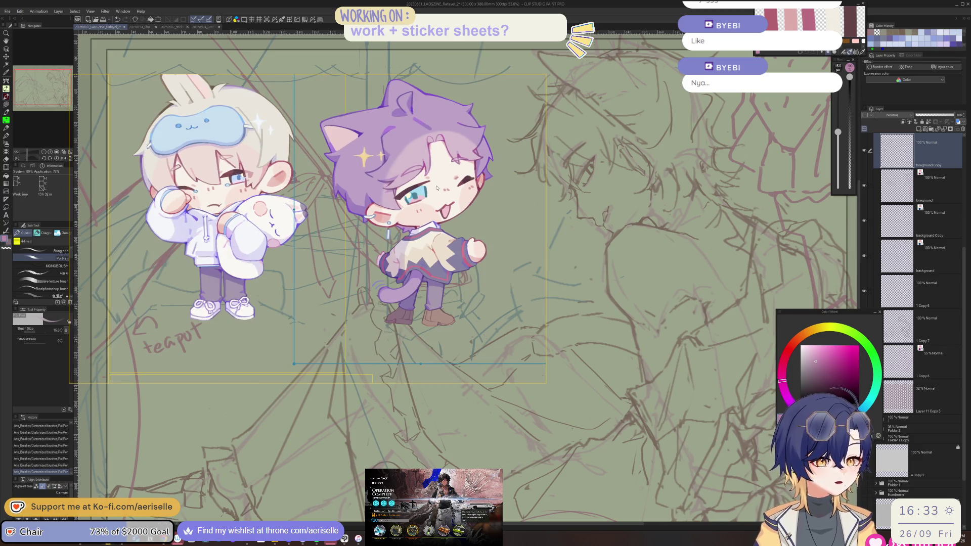
scroll(437, 188, down, 2)
scroll(478, 254, down, 1)
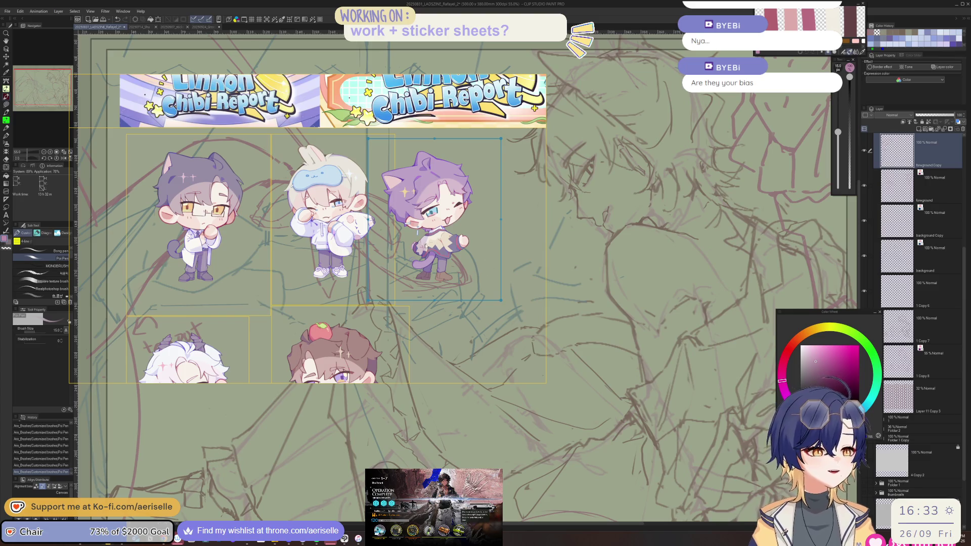
scroll(345, 251, up, 5)
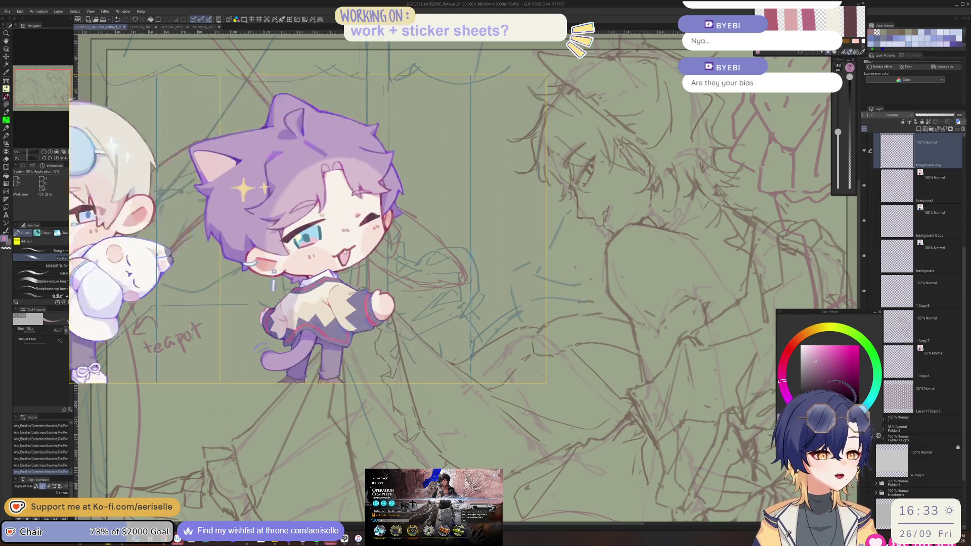
scroll(345, 251, down, 3)
scroll(348, 239, up, 5)
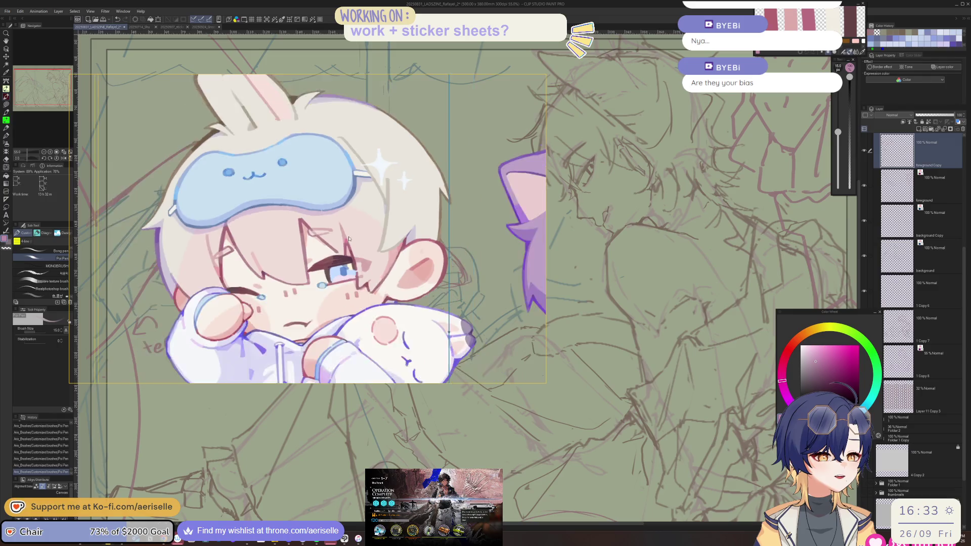
scroll(348, 238, down, 3)
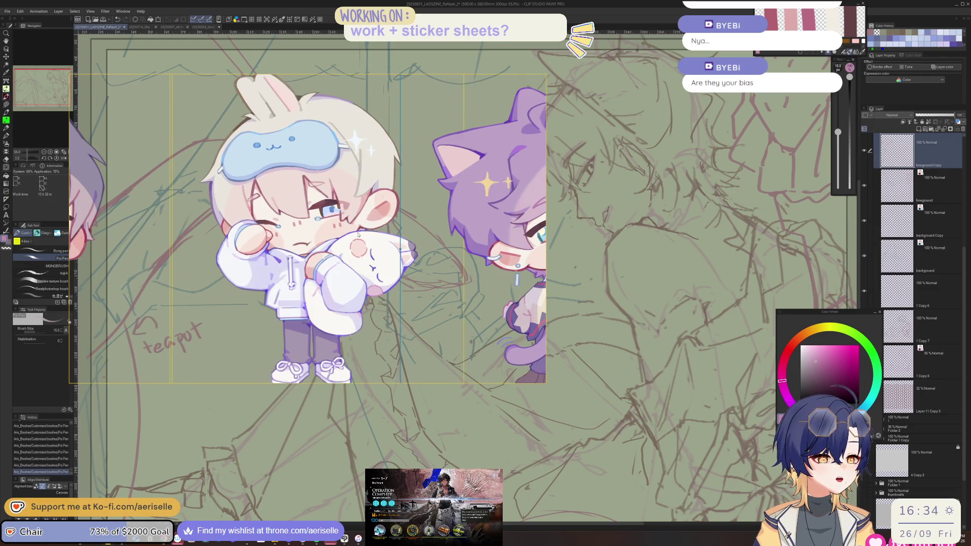
scroll(358, 234, up, 1)
scroll(359, 234, down, 3)
scroll(372, 192, down, 3)
scroll(372, 192, up, 2)
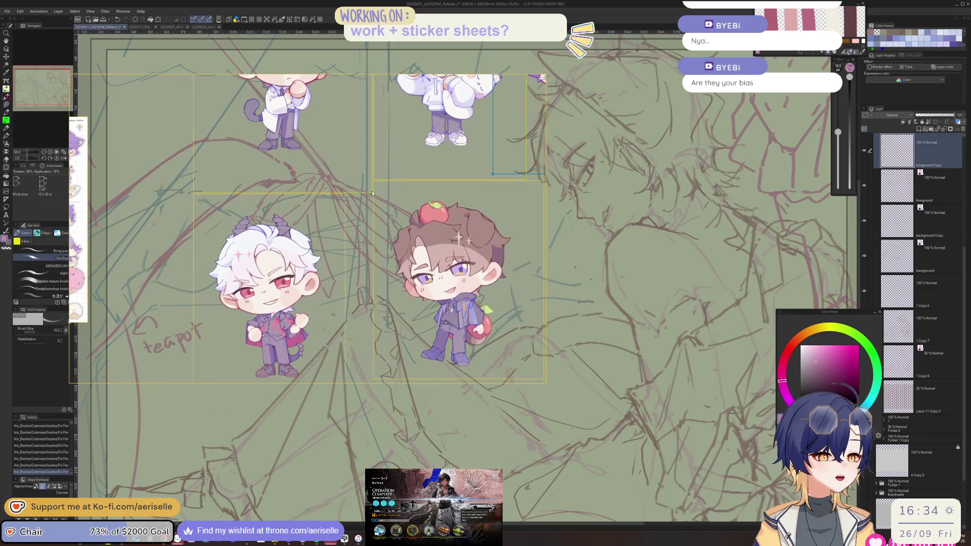
scroll(372, 193, down, 5)
Step: Stack the chibis: bunny under the purple cat, the white- and brown-haired pair, then the glasses chibi
mouse_move(387, 213)
mouse_down()
mouse_move(283, 188)
mouse_move(331, 182)
mouse_move(355, 193)
mouse_move(346, 166)
mouse_move(395, 225)
mouse_up()
mouse_move(183, 246)
mouse_down()
mouse_move(383, 316)
mouse_move(403, 290)
mouse_move(432, 316)
mouse_up()
drag(244, 229, 386, 291)
mouse_move(433, 313)
mouse_down()
mouse_move(392, 283)
mouse_move(389, 292)
mouse_up()
mouse_move(168, 155)
mouse_down()
mouse_move(452, 349)
mouse_move(446, 264)
mouse_move(413, 279)
mouse_move(423, 298)
mouse_move(391, 291)
mouse_move(403, 292)
mouse_up()
Step: Zoom in and out around the board and select the brown-haired chibi image
scroll(409, 201, up, 2)
scroll(410, 200, down, 4)
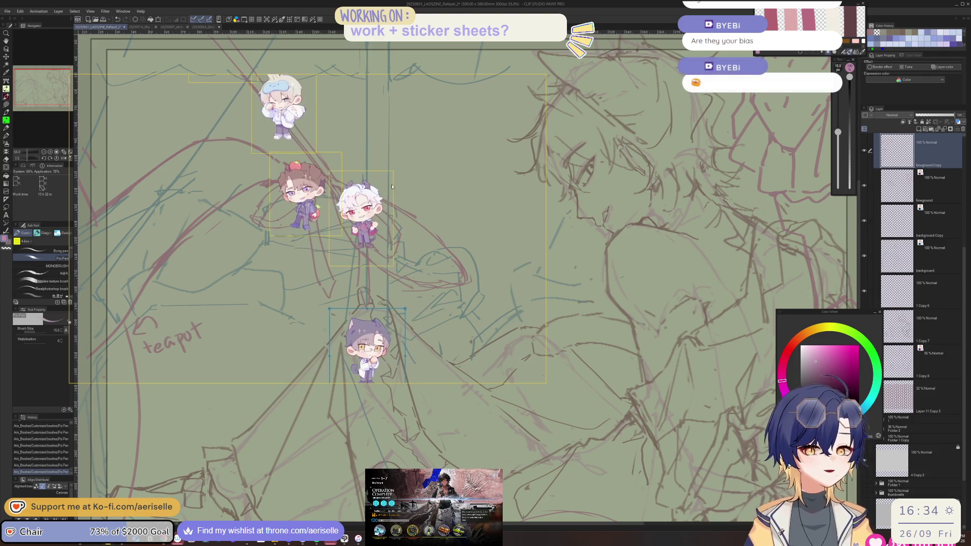
scroll(373, 162, up, 1)
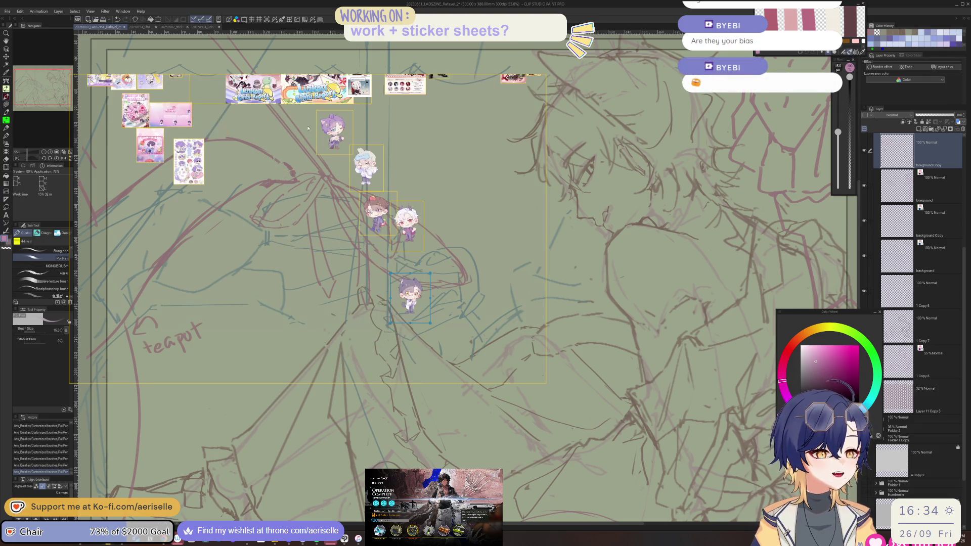
scroll(384, 203, up, 3)
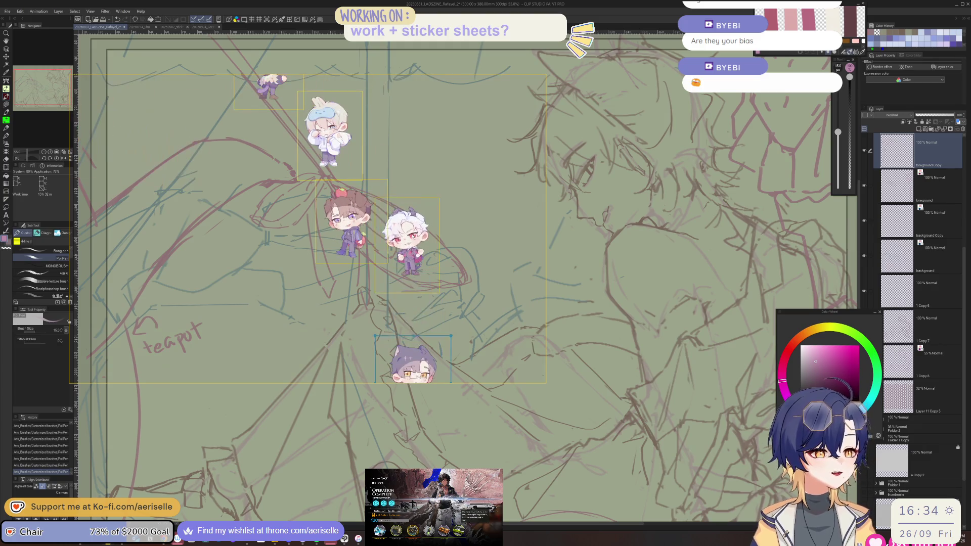
click(387, 226)
scroll(387, 226, up, 2)
scroll(389, 230, down, 4)
scroll(400, 248, up, 7)
scroll(406, 263, up, 3)
scroll(402, 268, down, 2)
scroll(400, 270, up, 2)
scroll(397, 273, down, 3)
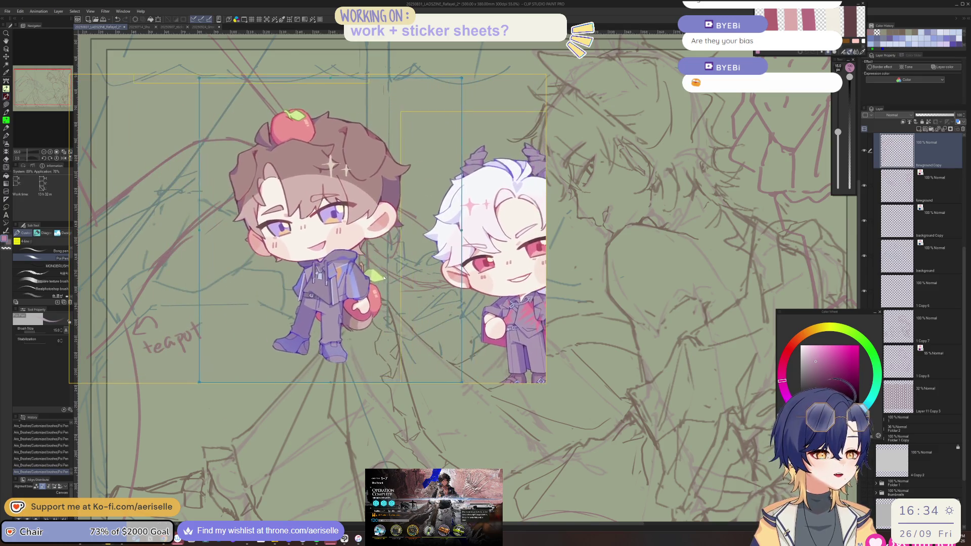
scroll(393, 274, down, 2)
scroll(393, 274, down, 5)
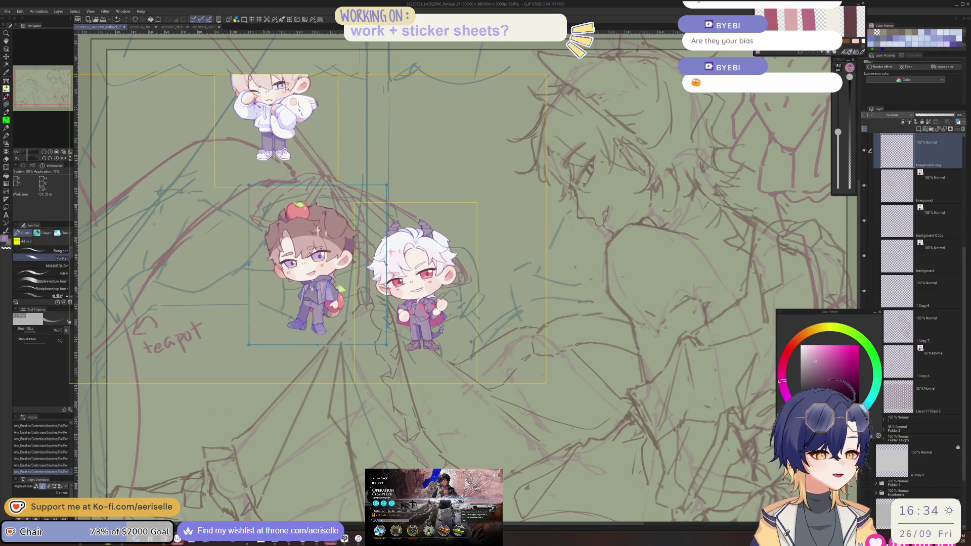
scroll(289, 139, up, 4)
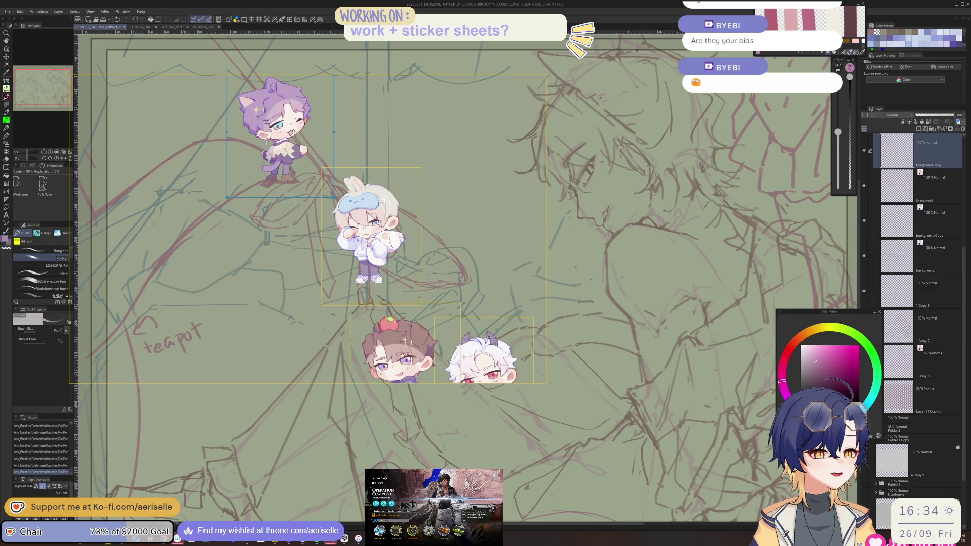
Step: Pan to the Linkon banner images and back to the lower chibis, zooming to review the board
drag(289, 139, 323, 236)
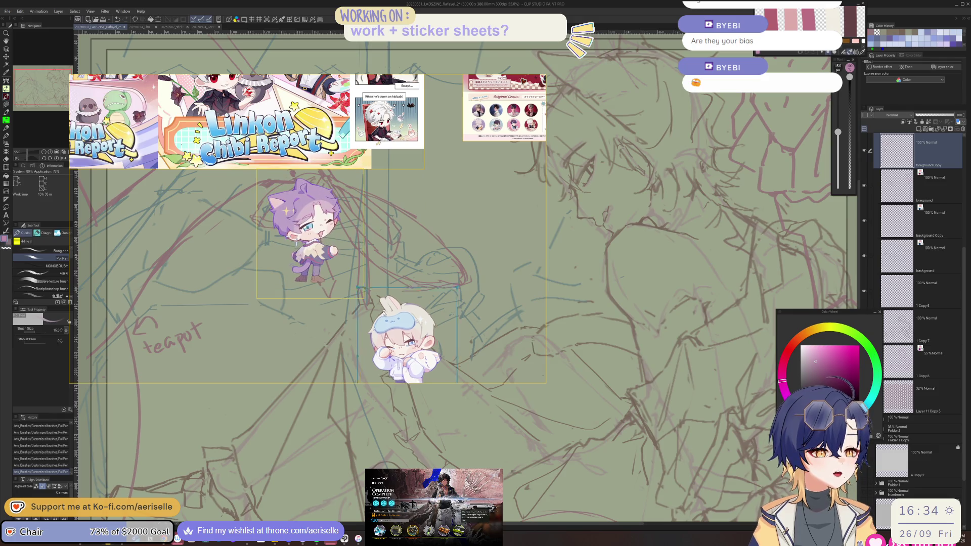
scroll(458, 301, down, 2)
mouse_move(457, 301)
mouse_down()
mouse_move(383, 140)
mouse_move(397, 248)
mouse_up()
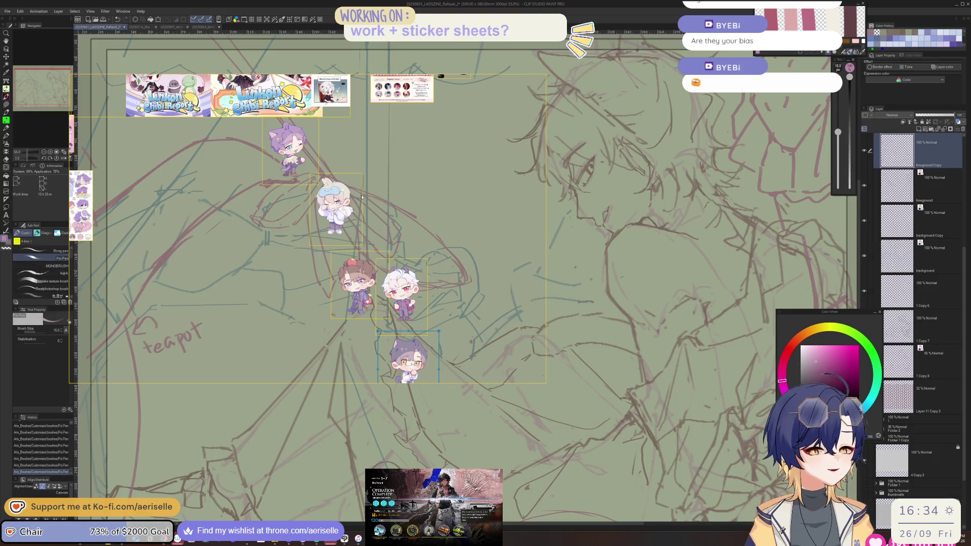
scroll(284, 147, up, 5)
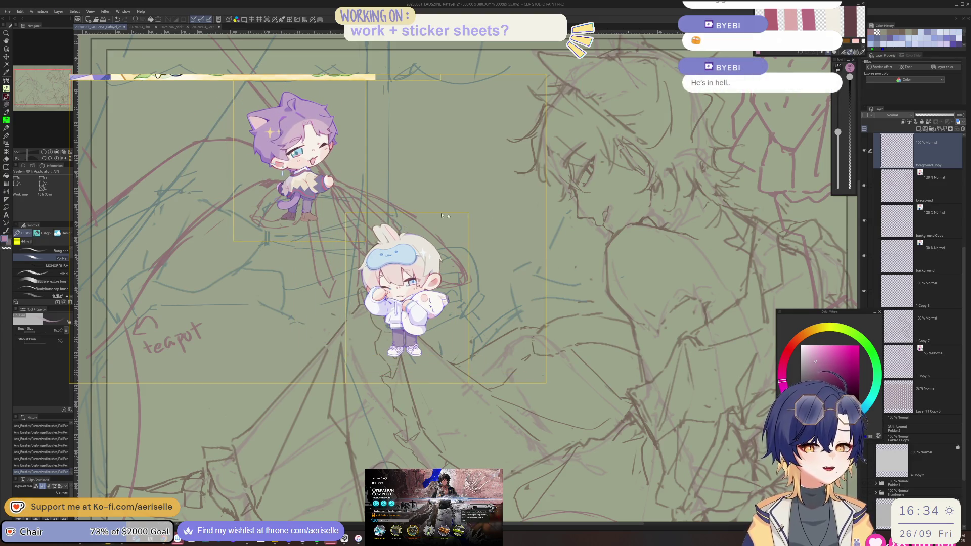
scroll(446, 310, down, 5)
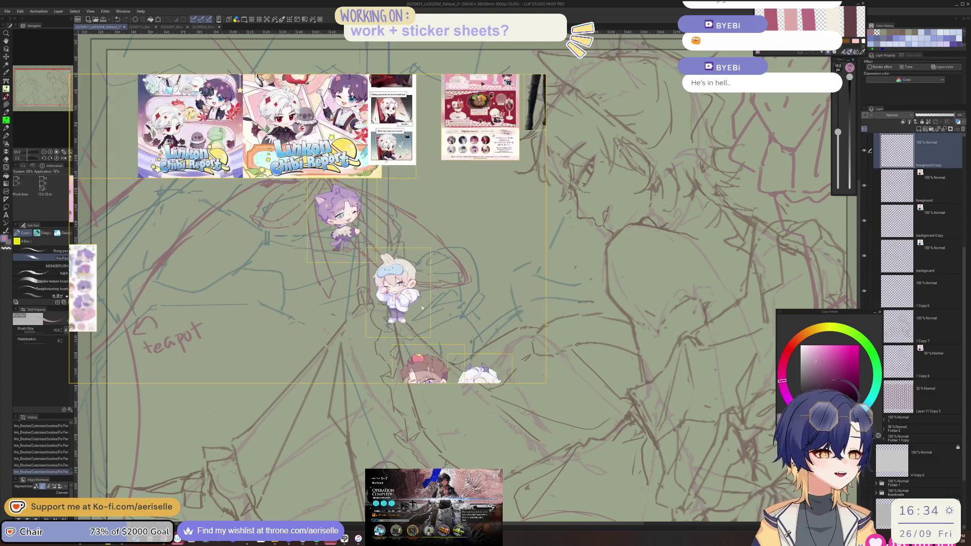
scroll(412, 210, up, 6)
scroll(412, 210, down, 5)
scroll(404, 228, up, 5)
scroll(382, 253, down, 5)
scroll(383, 253, down, 5)
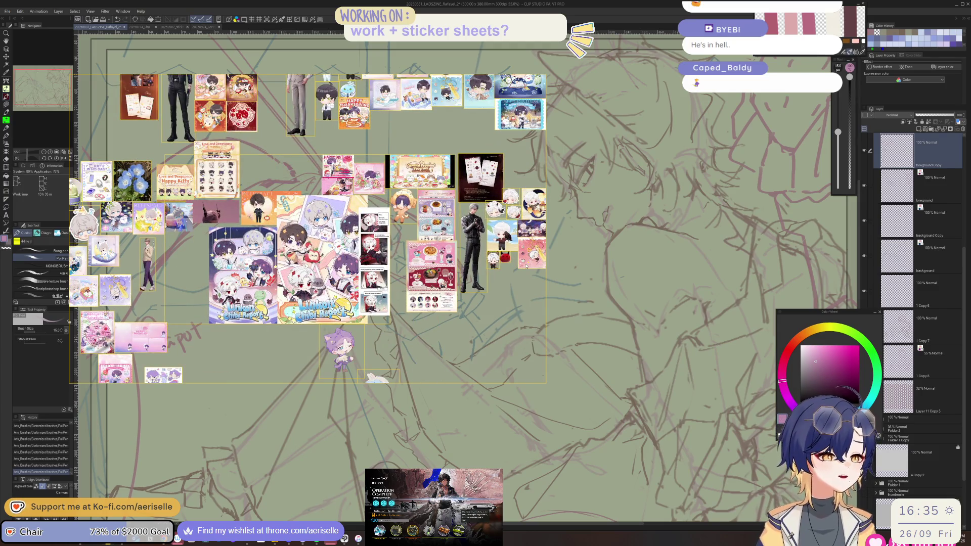
scroll(585, 254, up, 4)
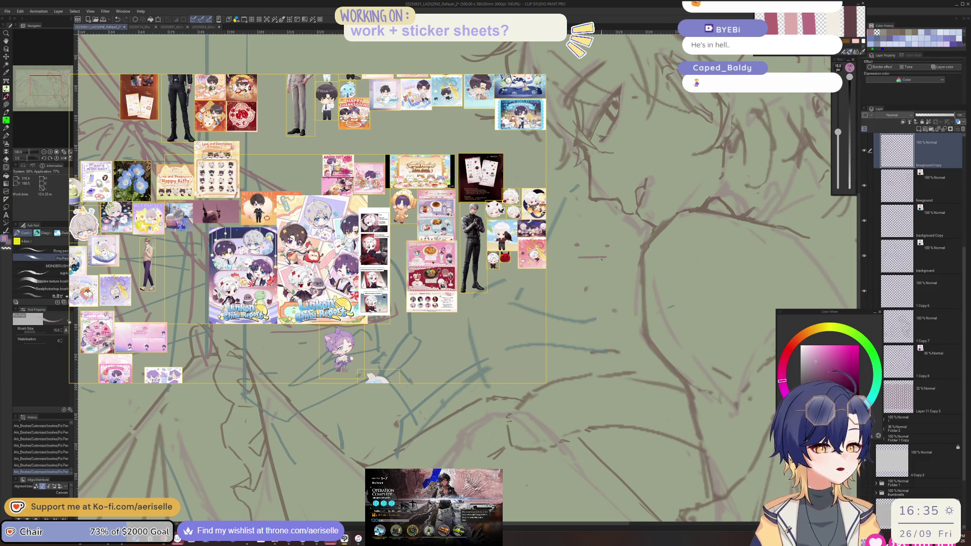
Step: Pan to the empty sketch area on the right and draw the stick figure's thin body strokes
scroll(601, 258, up, 3)
mouse_move(617, 303)
mouse_down()
mouse_move(675, 289)
mouse_move(658, 238)
mouse_up()
mouse_move(633, 202)
mouse_down()
mouse_move(611, 172)
mouse_move(581, 261)
mouse_move(670, 253)
mouse_move(665, 166)
mouse_move(645, 159)
mouse_up()
scroll(645, 159, down, 3)
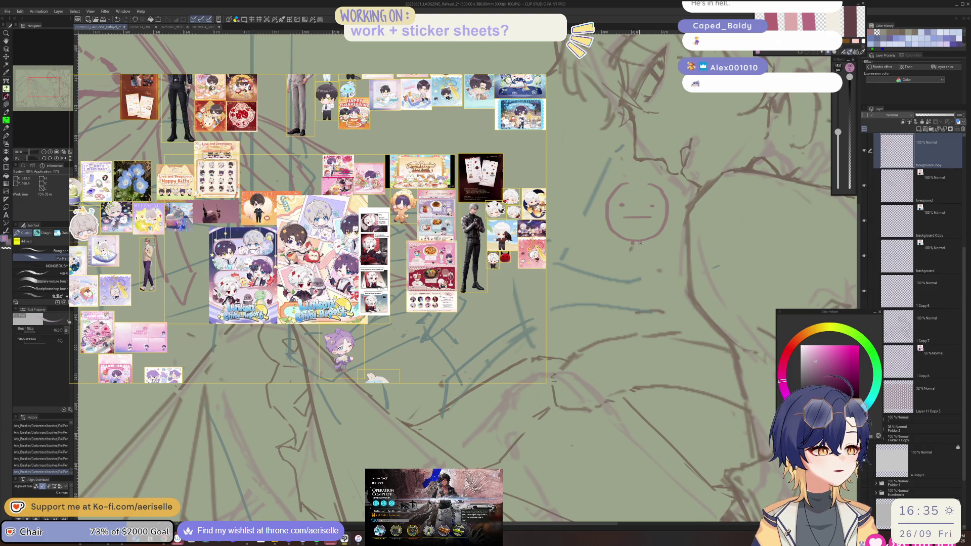
drag(646, 249, 653, 298)
mouse_move(629, 263)
mouse_down()
mouse_move(631, 335)
mouse_move(657, 340)
mouse_up()
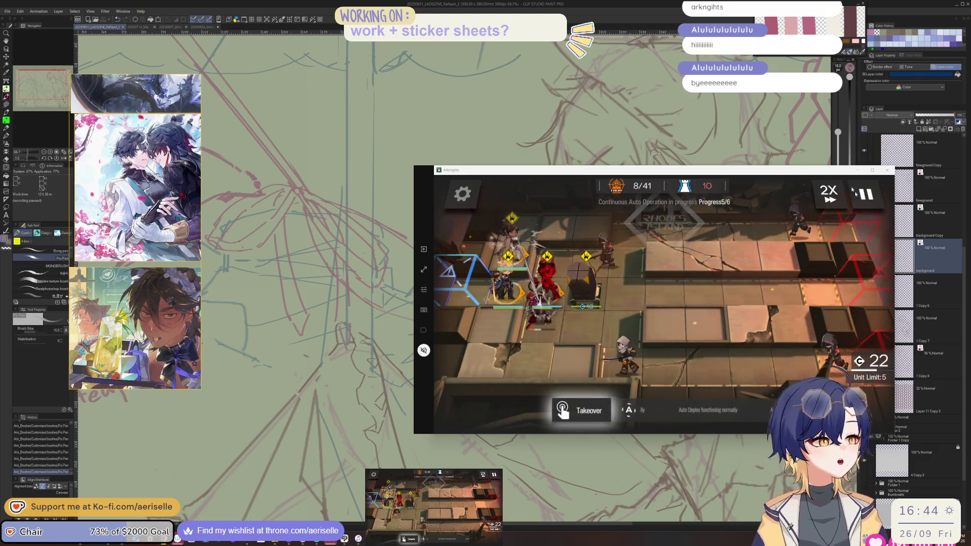
Step: Switch from the Arknights game window back to the Clip Studio Paint drawing with Alt+Tab
key(alt+Tab)
Step: Zoom the sketch and pick the background sketch layer directly from the canvas
scroll(529, 232, down, 2)
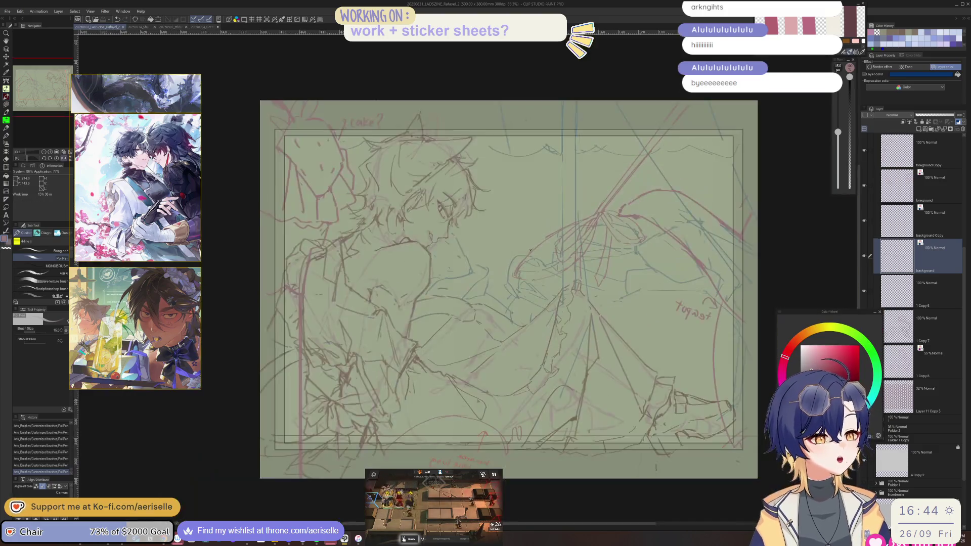
scroll(509, 192, down, 1)
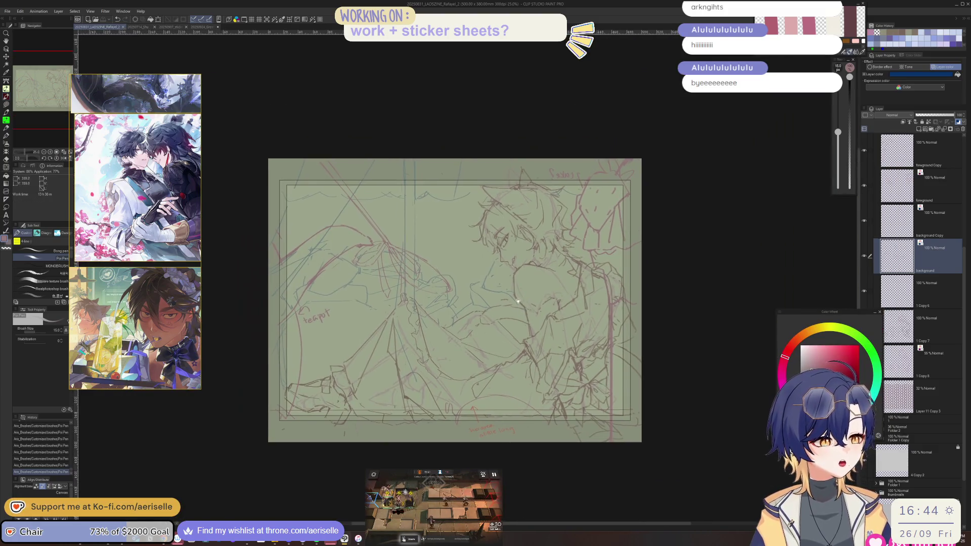
scroll(438, 258, up, 2)
scroll(454, 244, down, 3)
scroll(454, 236, up, 2)
key(o)
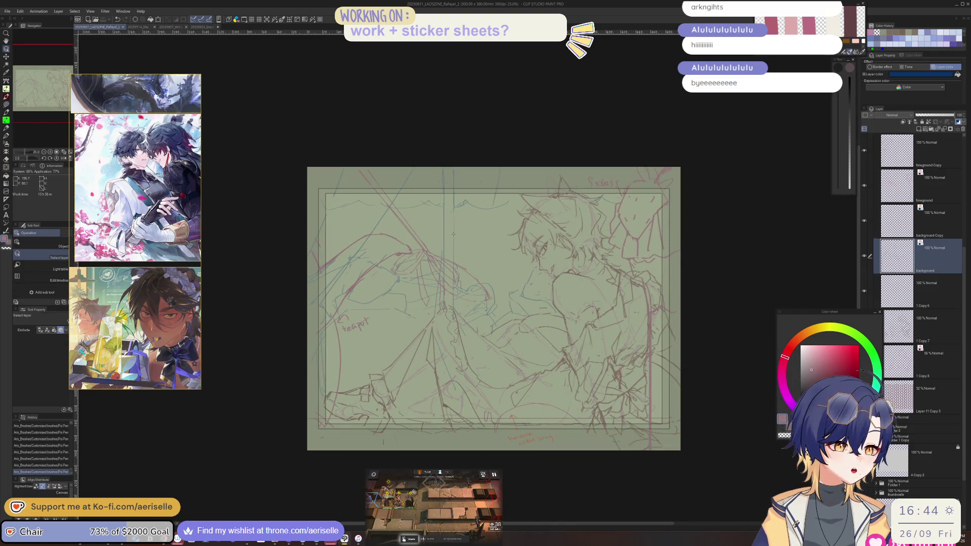
click(454, 233)
key(m)
scroll(445, 207, up, 3)
scroll(444, 207, up, 1)
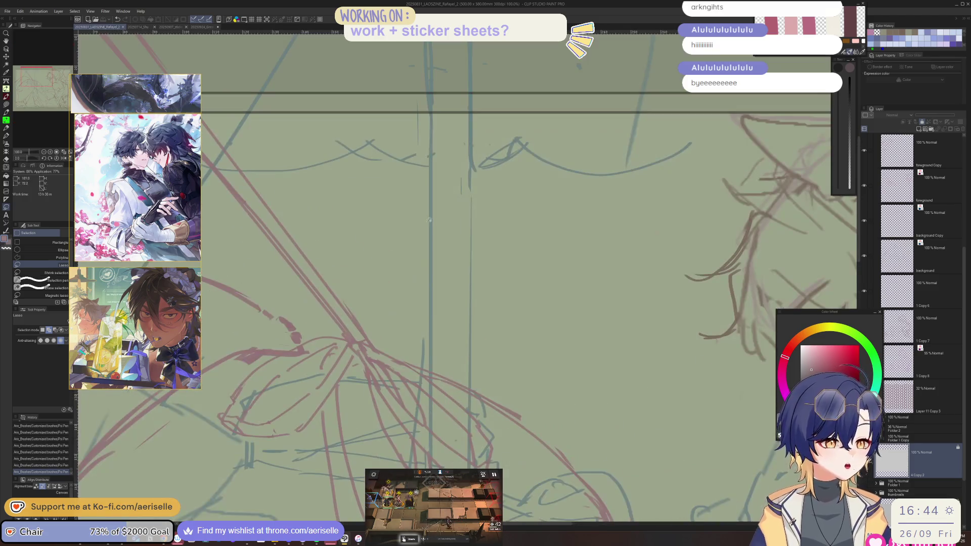
key(o)
click(432, 219)
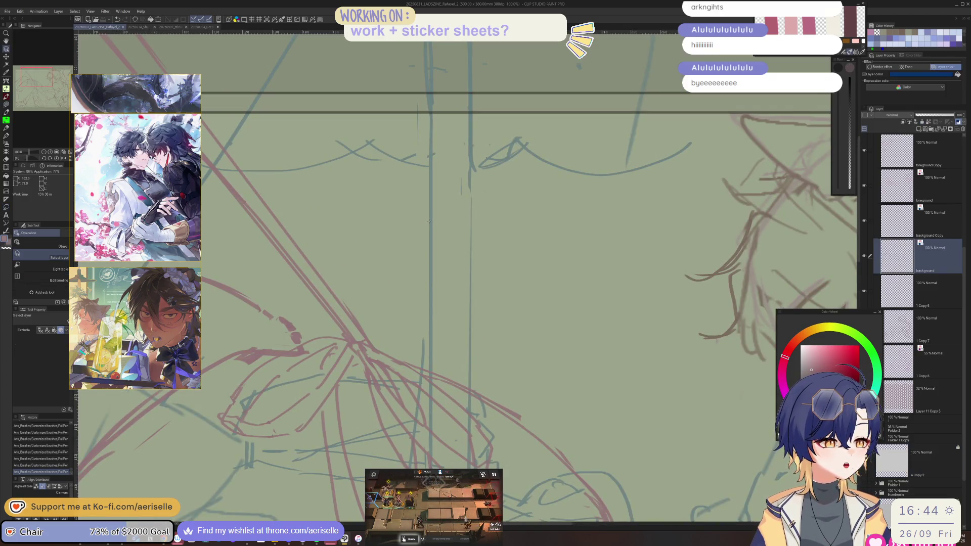
Step: Lasso a narrow vertical strip of the sketch just left of centre
scroll(433, 220, down, 3)
key(m)
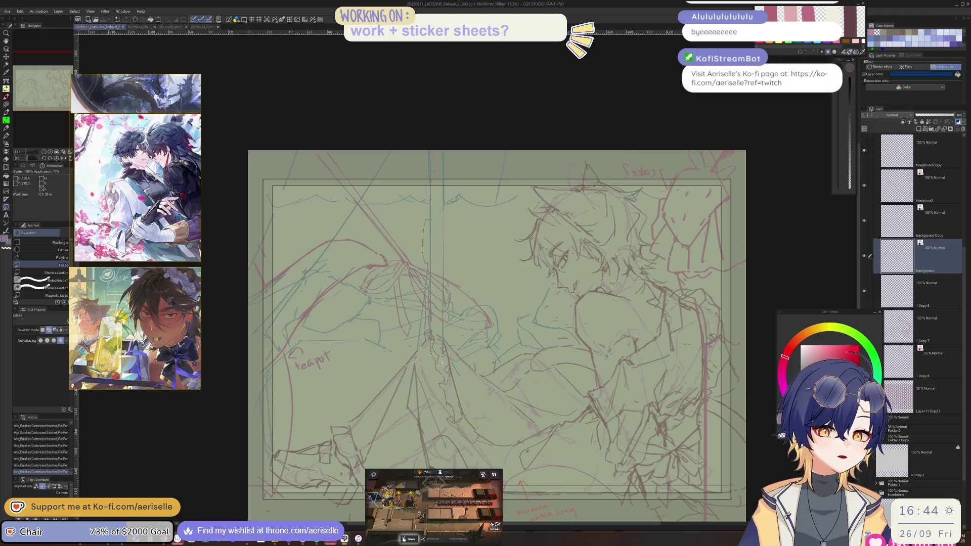
mouse_move(446, 319)
mouse_down()
mouse_move(444, 209)
mouse_move(431, 213)
mouse_up()
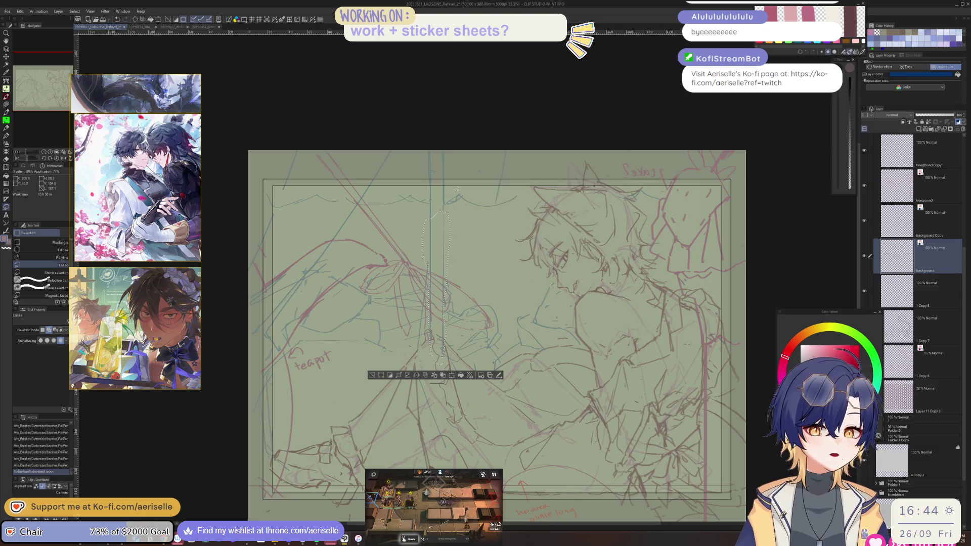
scroll(430, 162, up, 1)
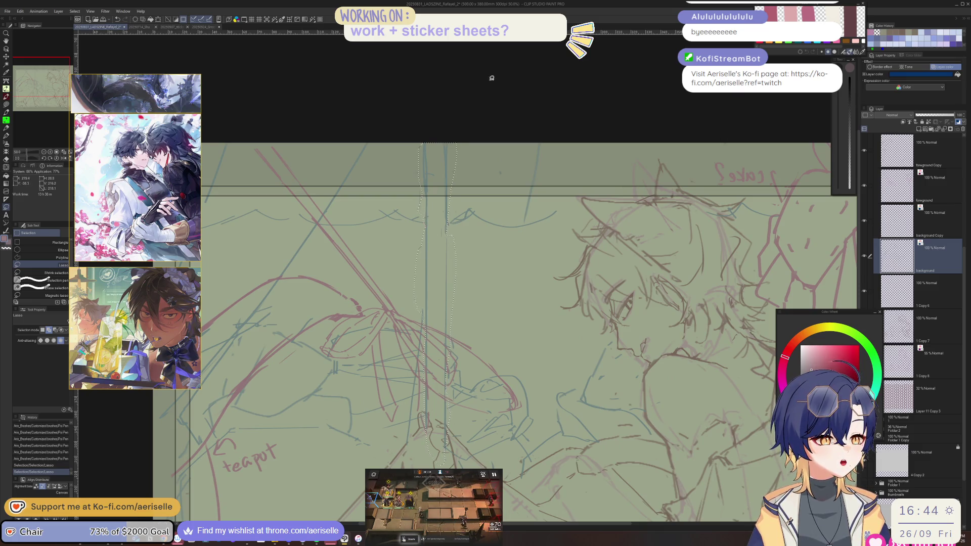
Step: Shift the selected strip about 89 px left and drop it, undoing a stray pen stroke
key(k)
key(ctrl+minus)
drag(438, 301, 394, 302)
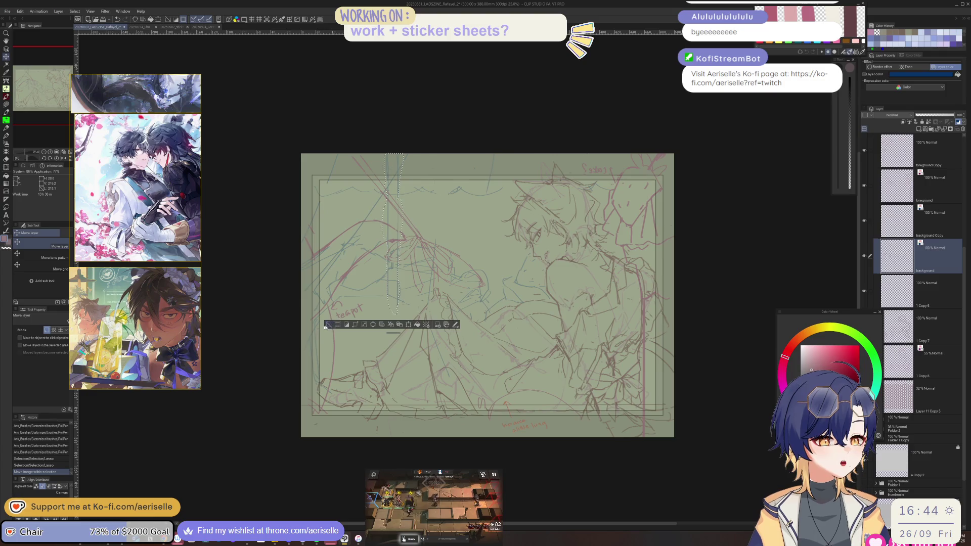
key(ctrl+d)
key(p)
drag(387, 299, 390, 331)
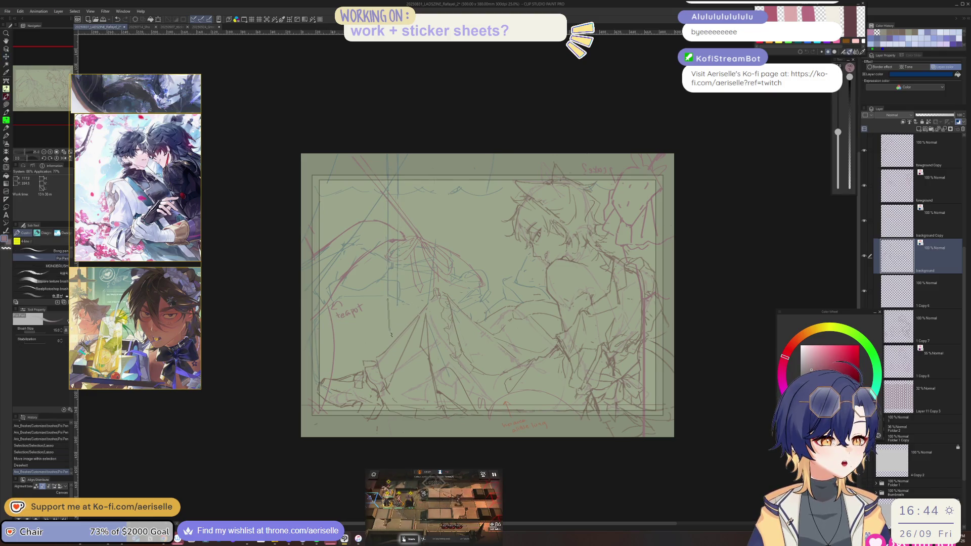
key(ctrl+z)
key(ctrl+z)
key(ctrl+z)
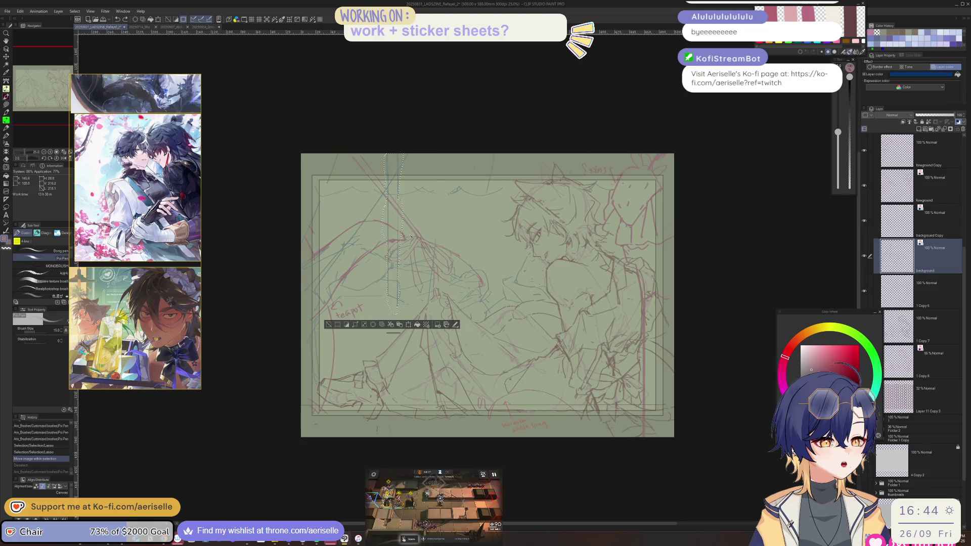
Step: Cut and paste the strip onto a new layer, move it left and down, and paste another copy
key(ctrl+x)
key(ctrl+v)
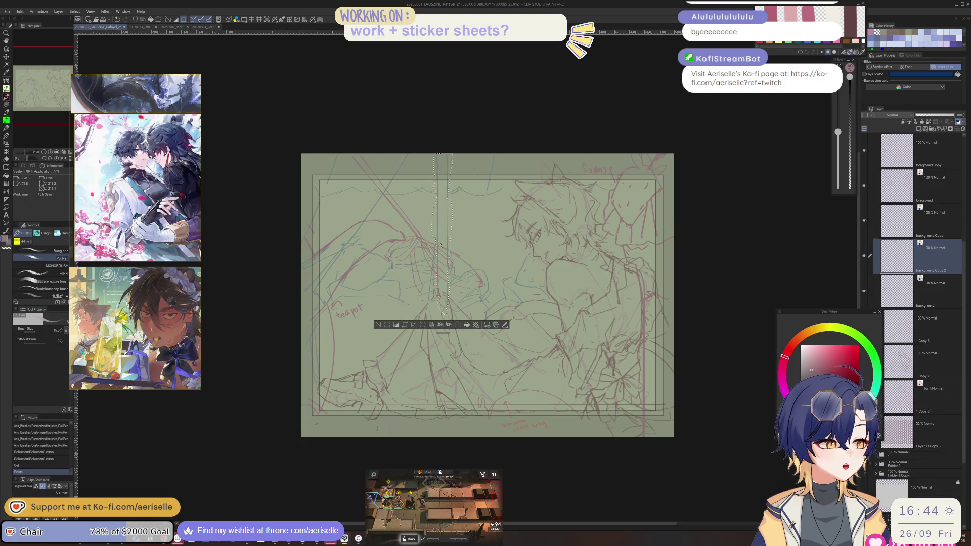
key(k)
drag(434, 295, 383, 298)
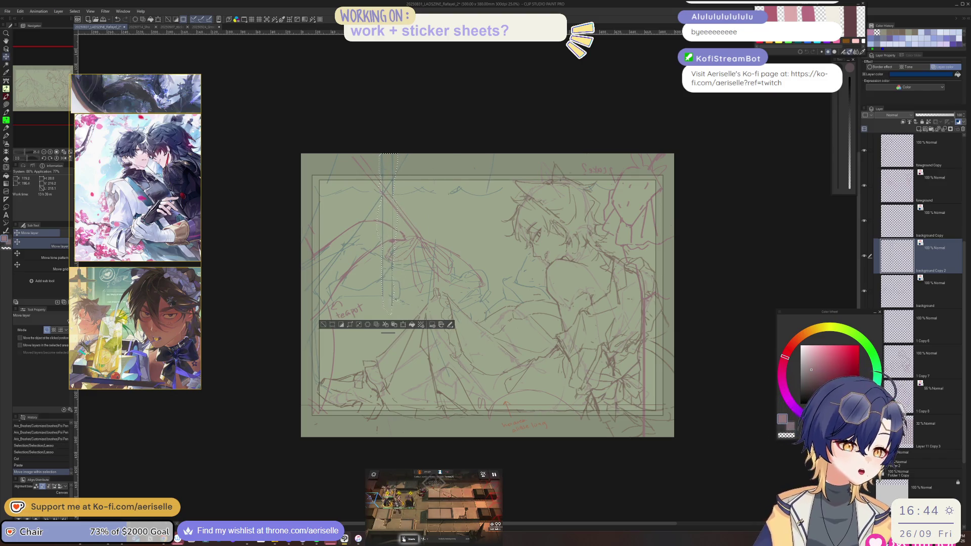
mouse_move(389, 294)
mouse_down()
mouse_move(403, 284)
mouse_move(415, 303)
mouse_move(416, 427)
mouse_up()
key(ctrl+v)
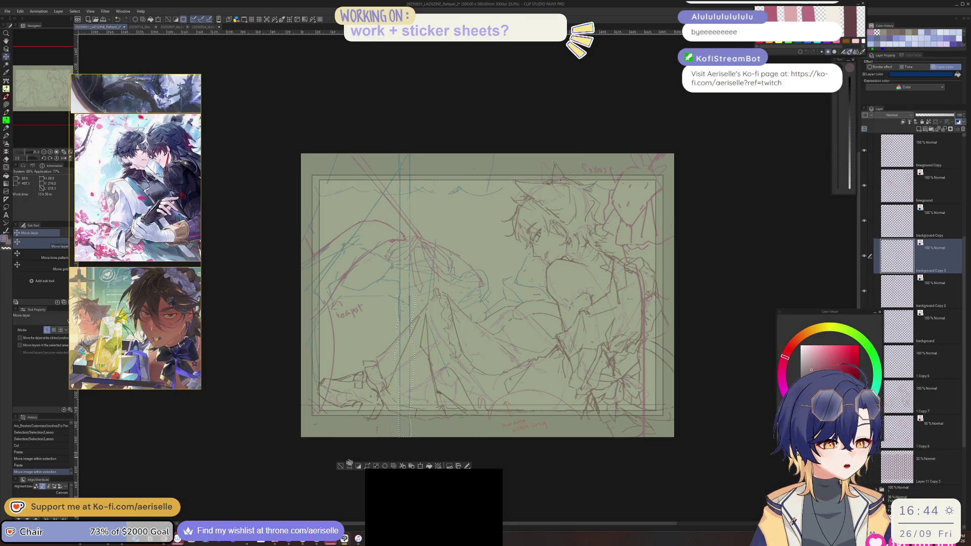
Step: Deselect, erase stray lines from the pasted copy, and merge it into the layer below
click(340, 465)
key(e)
click(401, 427)
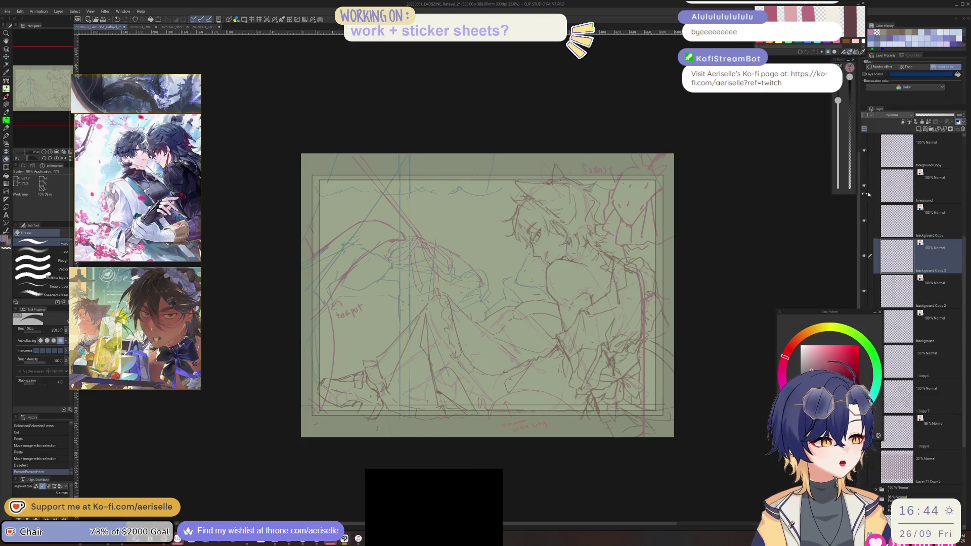
key(ctrl+e)
drag(395, 422, 402, 401)
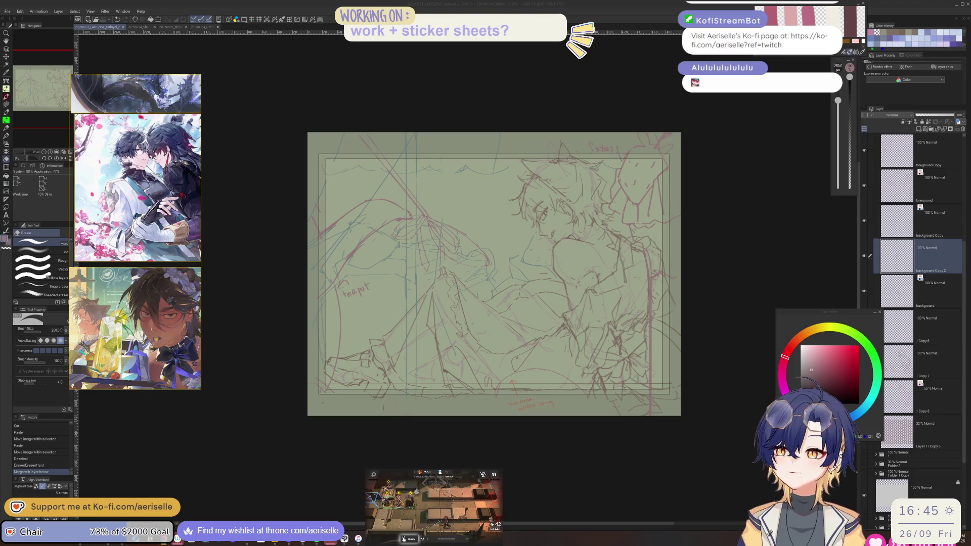
key(alt+Tab)
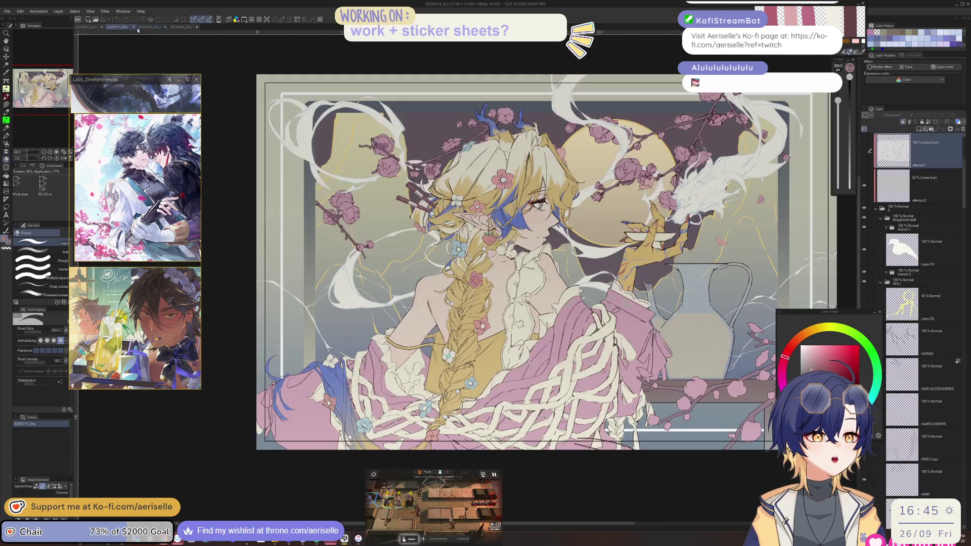
Step: Go via the Shu tab to the stickersheets document and select its ironmouse layer
click(148, 27)
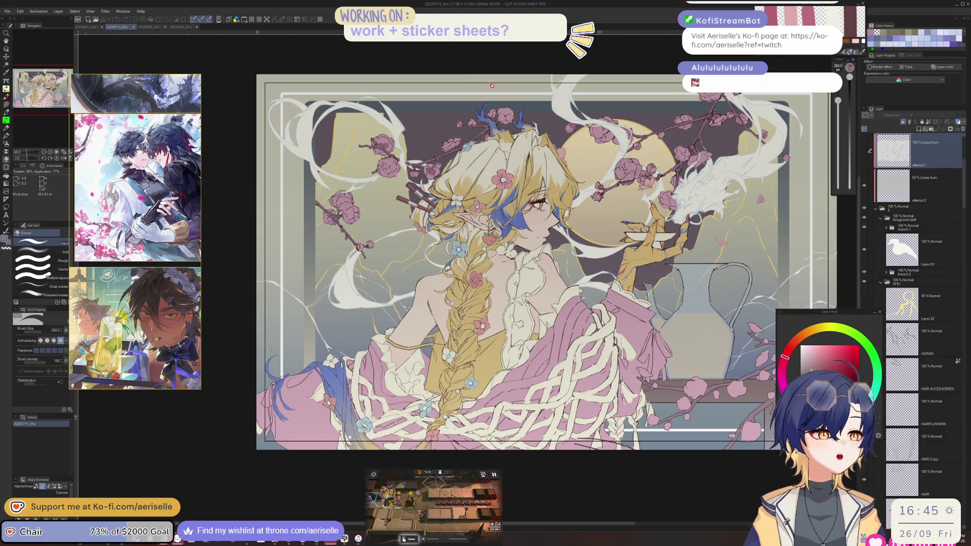
click(151, 28)
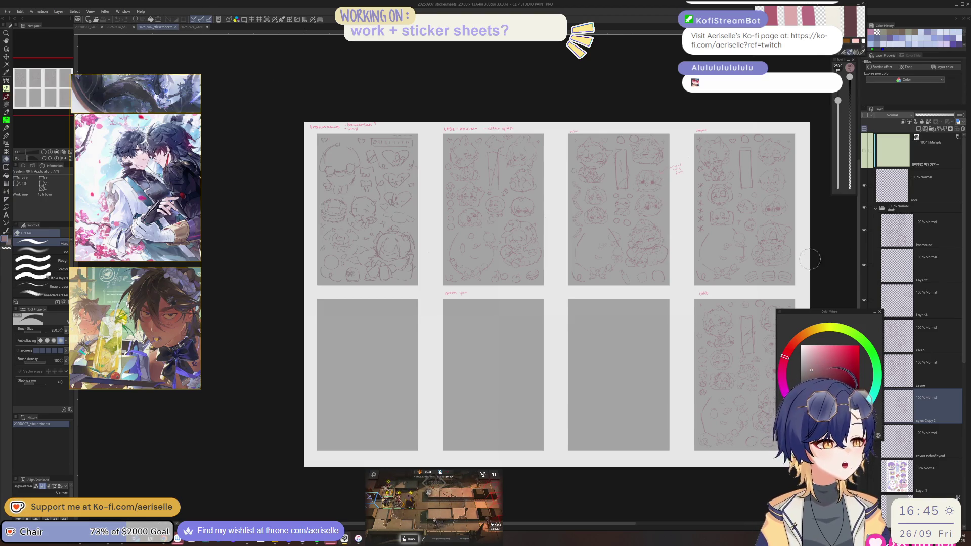
click(939, 237)
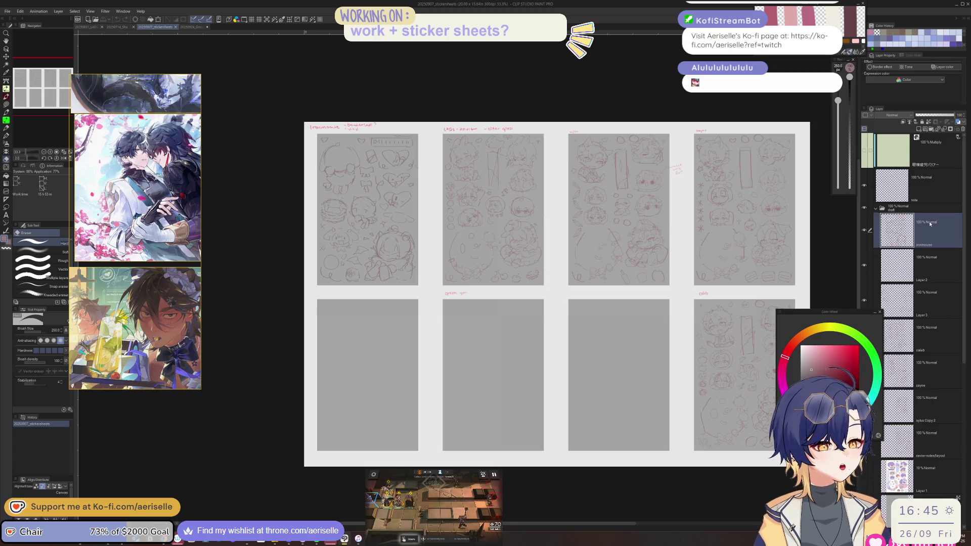
scroll(343, 126, up, 5)
scroll(152, 227, down, 4)
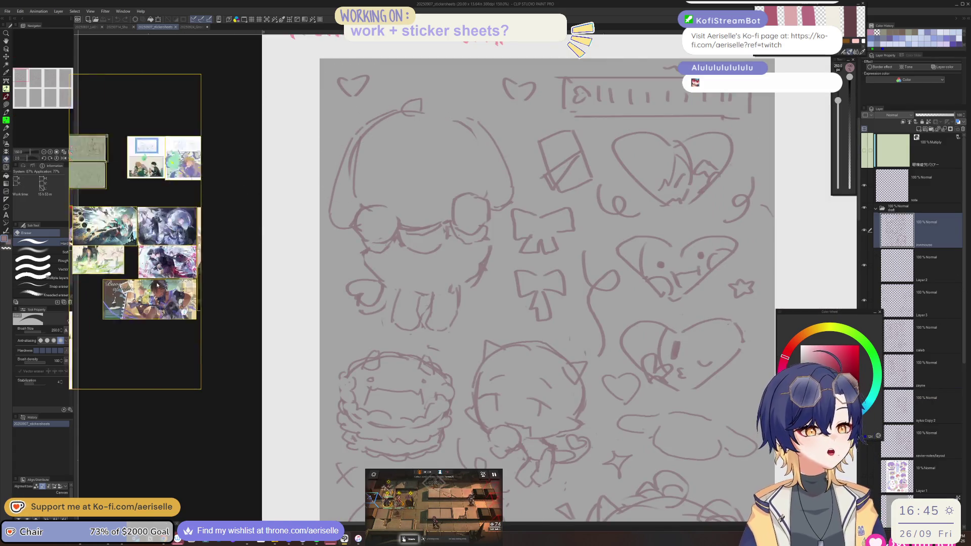
Step: Save the current PureRef board from its right-click Save submenu
right_click(166, 218)
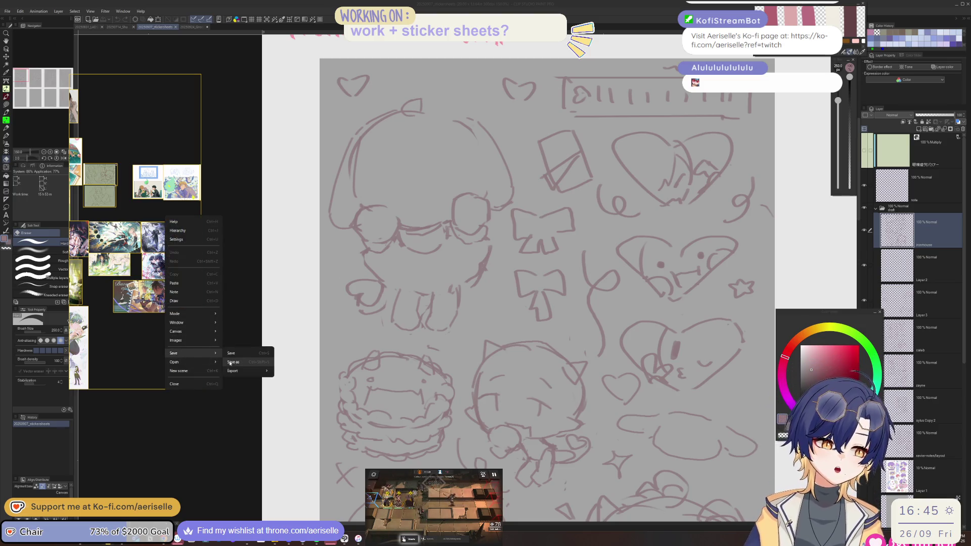
click(148, 346)
right_click(127, 336)
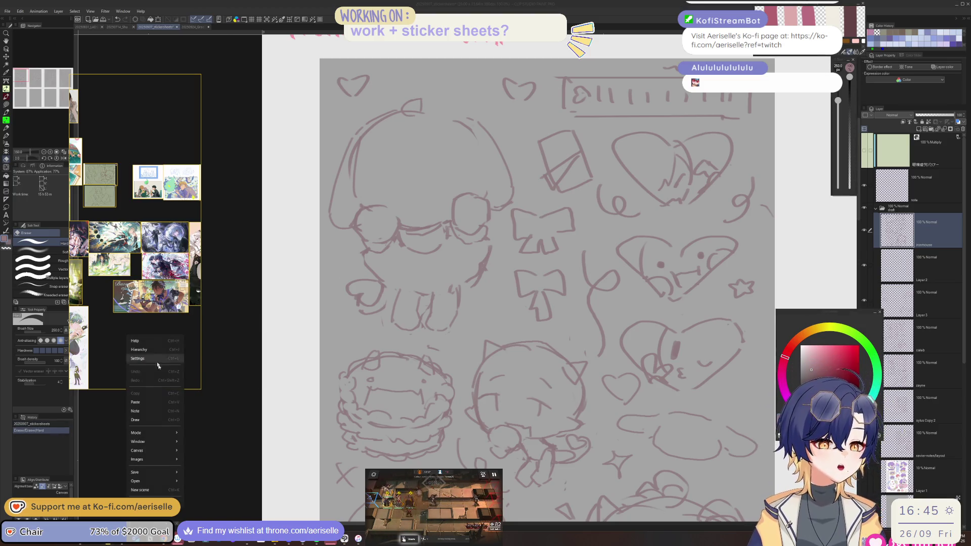
mouse_move(162, 473)
click(199, 475)
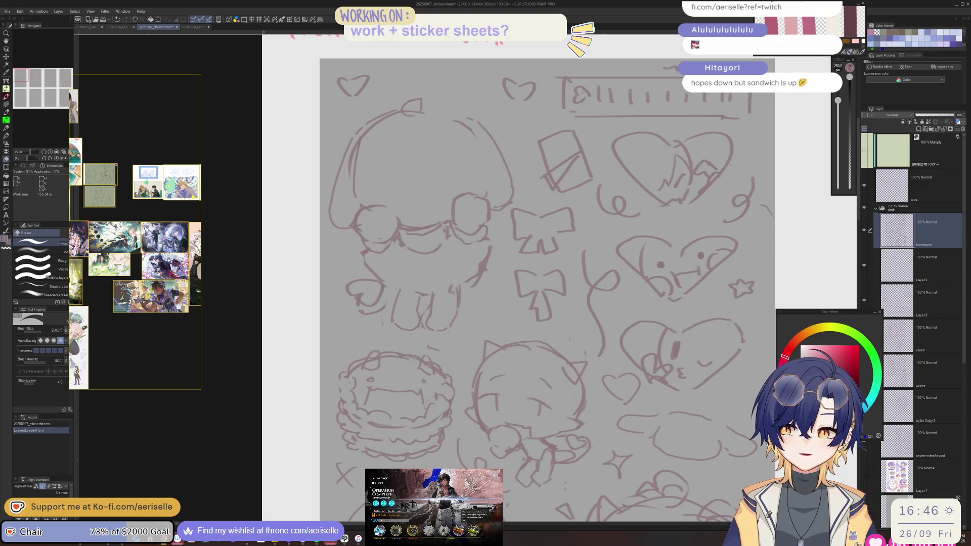
Step: Dismiss the Operation Complete results in Arknights and restart 1-7 The Tyrant with the same squad
key(alt+Tab)
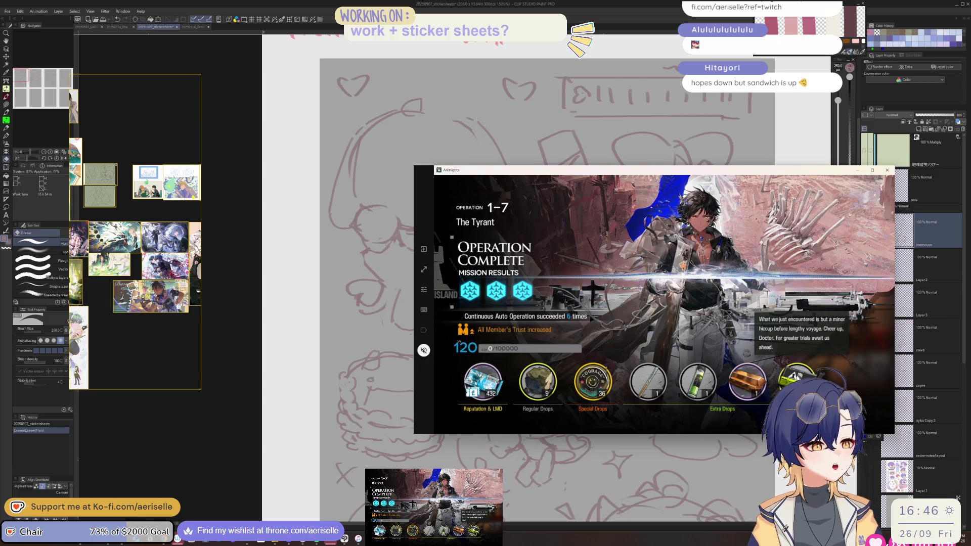
click(760, 243)
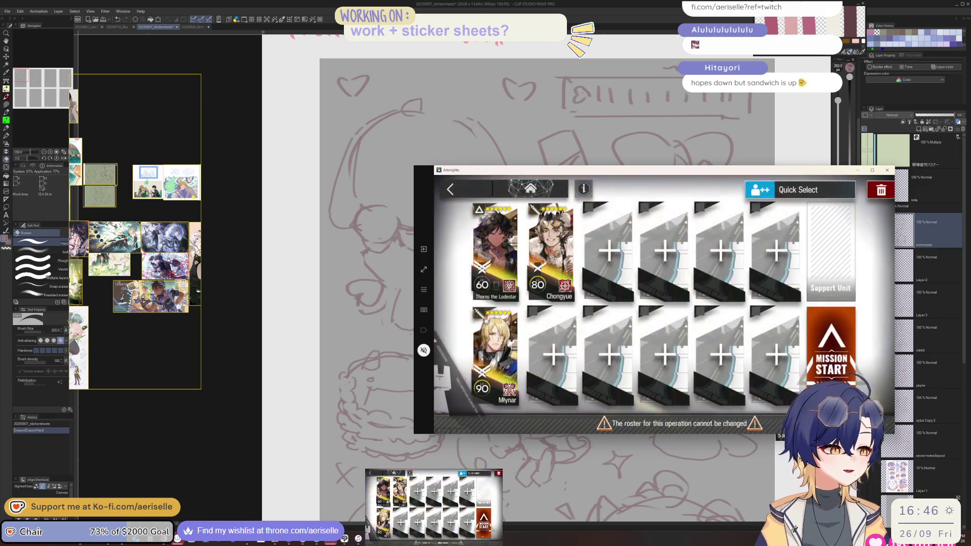
click(937, 214)
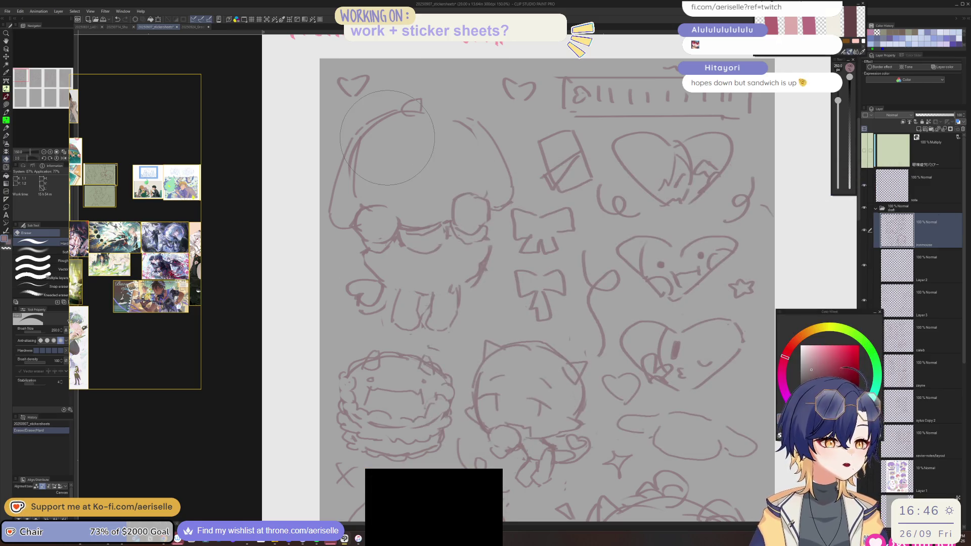
Step: Swap the PureRef board to the saved 2025Sticker references scene
scroll(133, 277, down, 3)
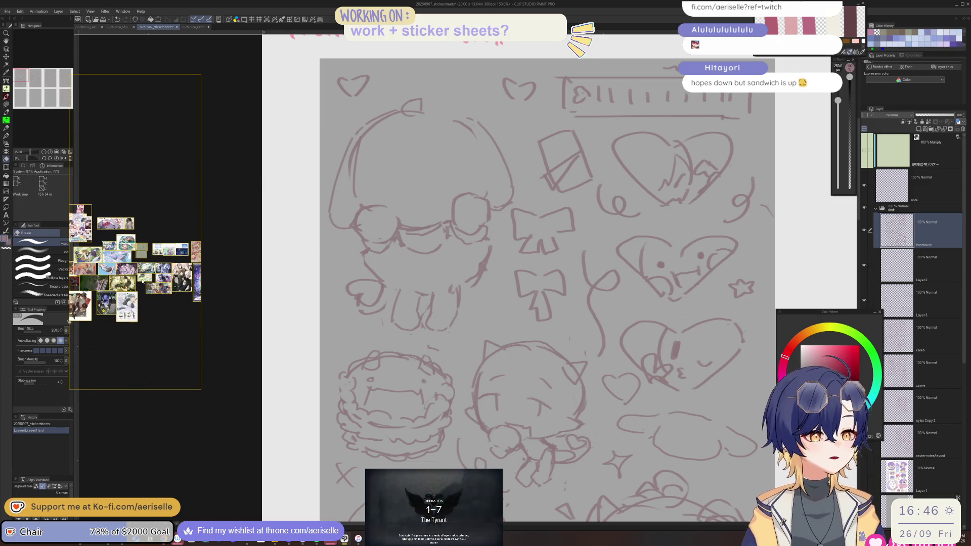
drag(132, 277, 188, 259)
right_click(194, 256)
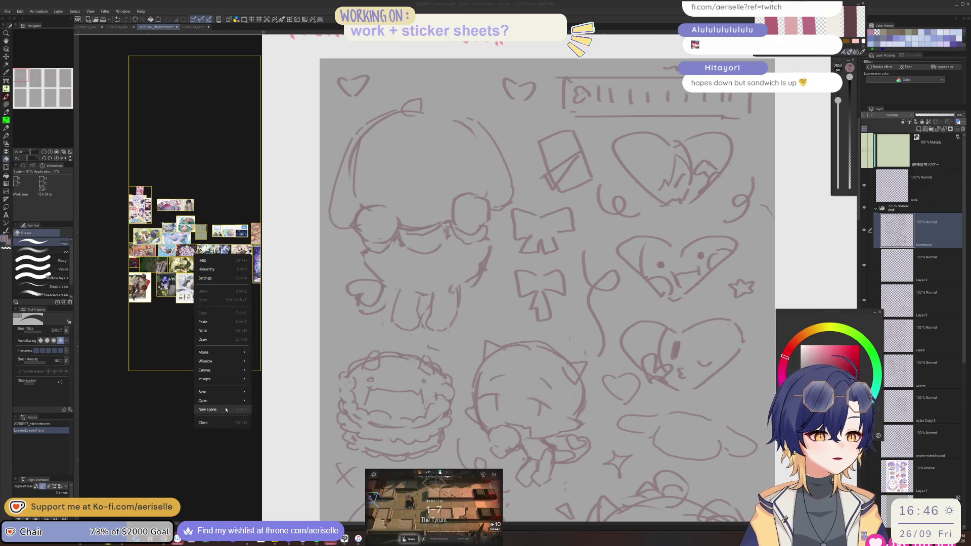
click(262, 401)
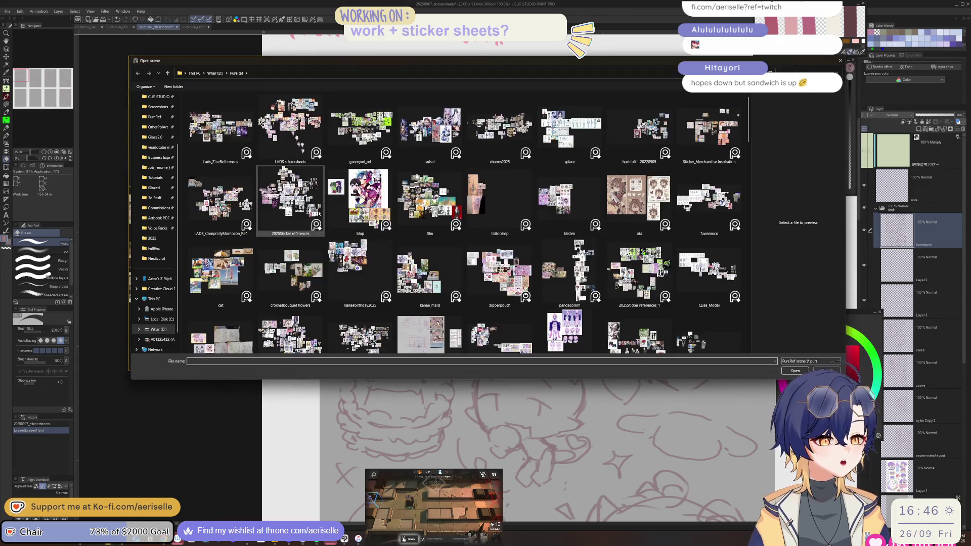
double_click(291, 199)
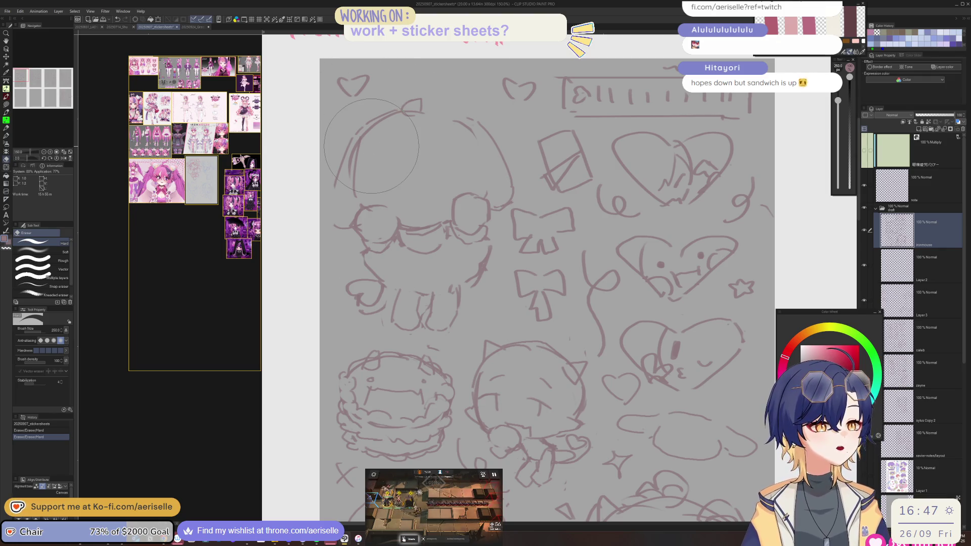
Step: Erase a stray line on the top-left chibi sketch, then centre the chibi's face in view
scroll(214, 120, up, 5)
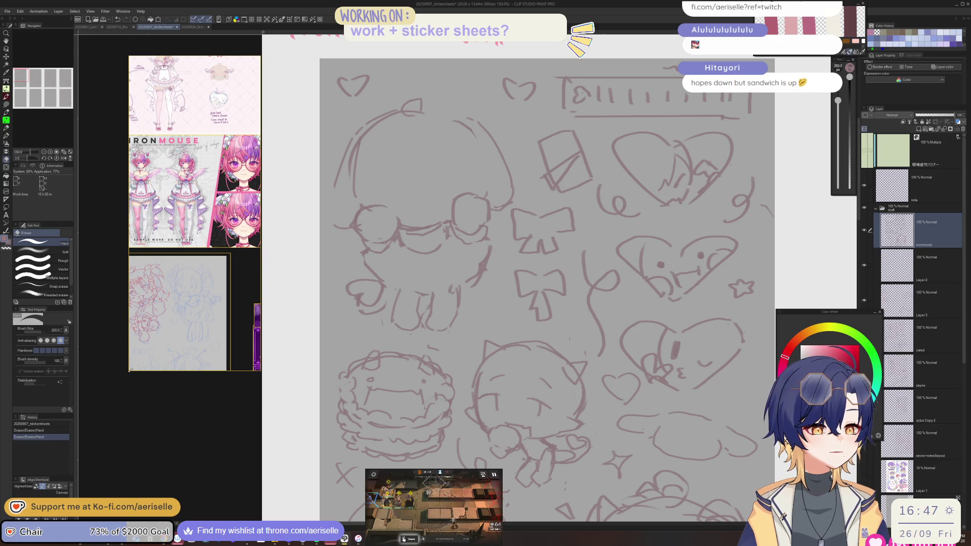
scroll(109, 359, down, 5)
scroll(213, 346, up, 8)
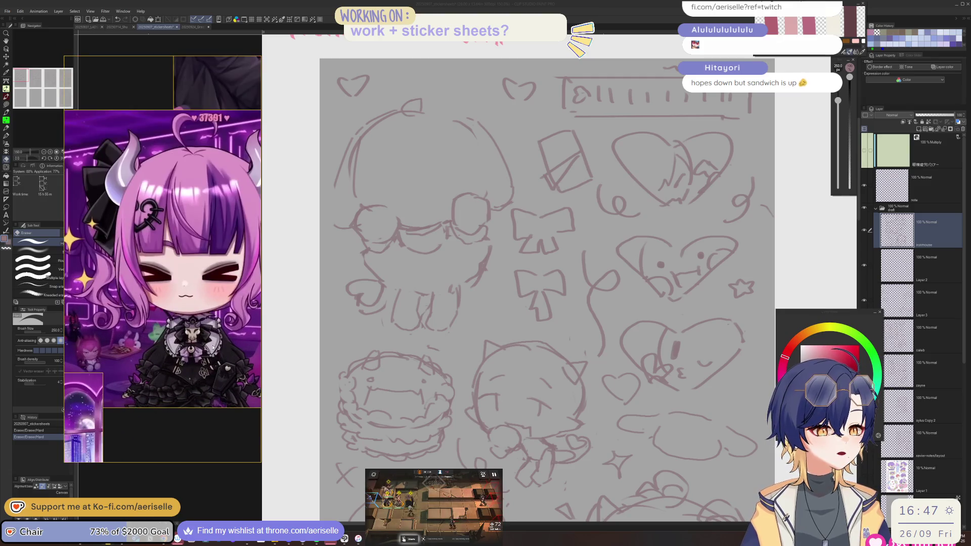
click(503, 251)
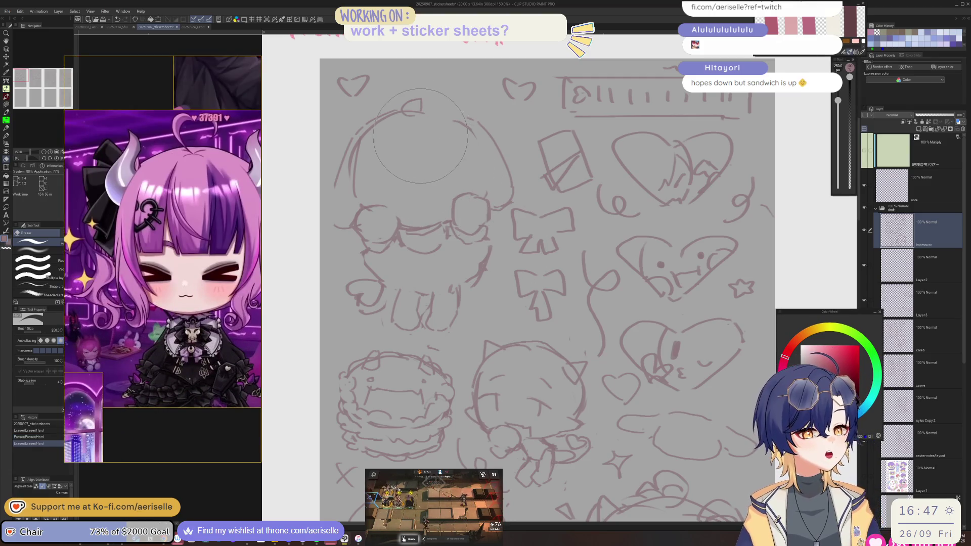
scroll(444, 220, up, 1)
drag(445, 221, 488, 223)
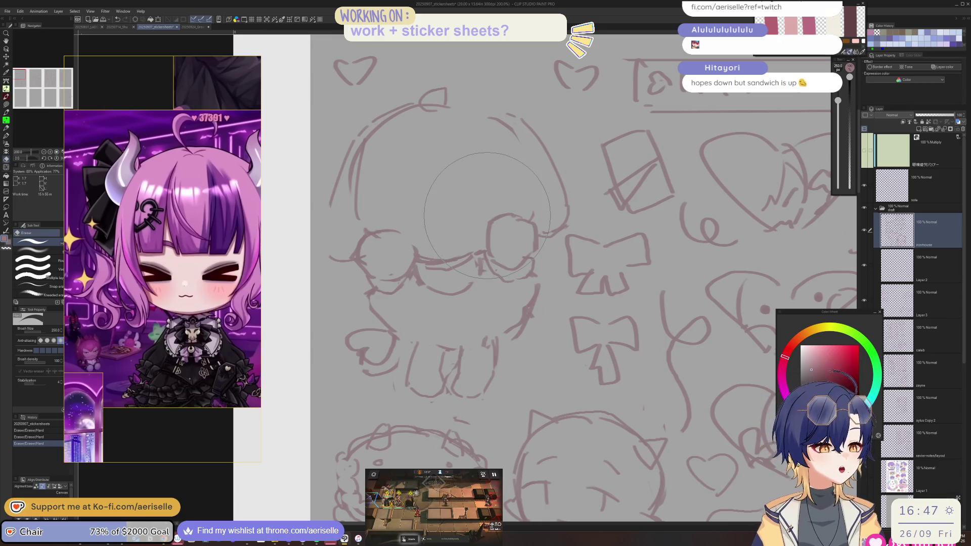